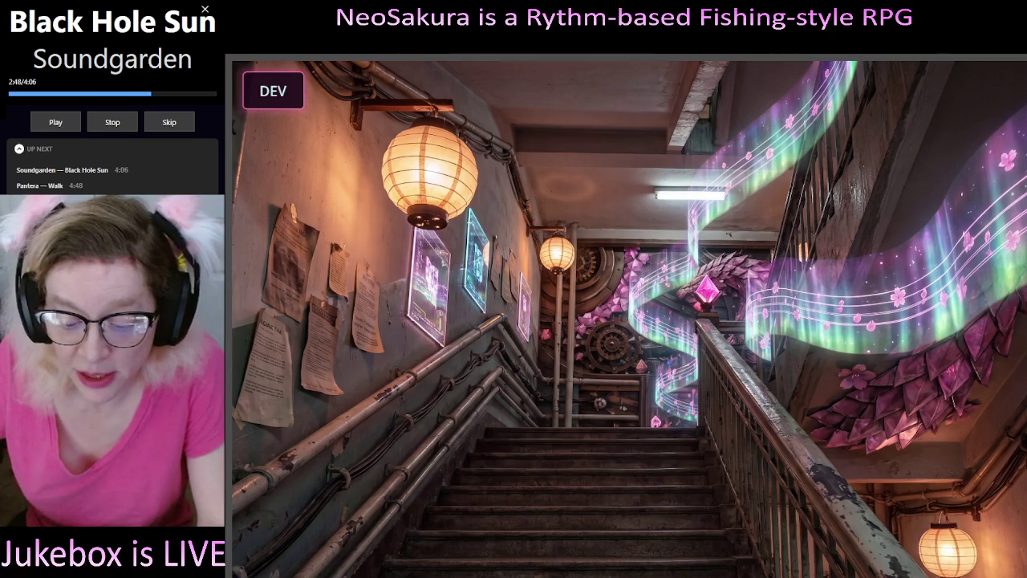
# Slide in the Dev Holograph panel beside the stairwell scene with the grave (`) dev hotkey.
pyautogui.press('`')
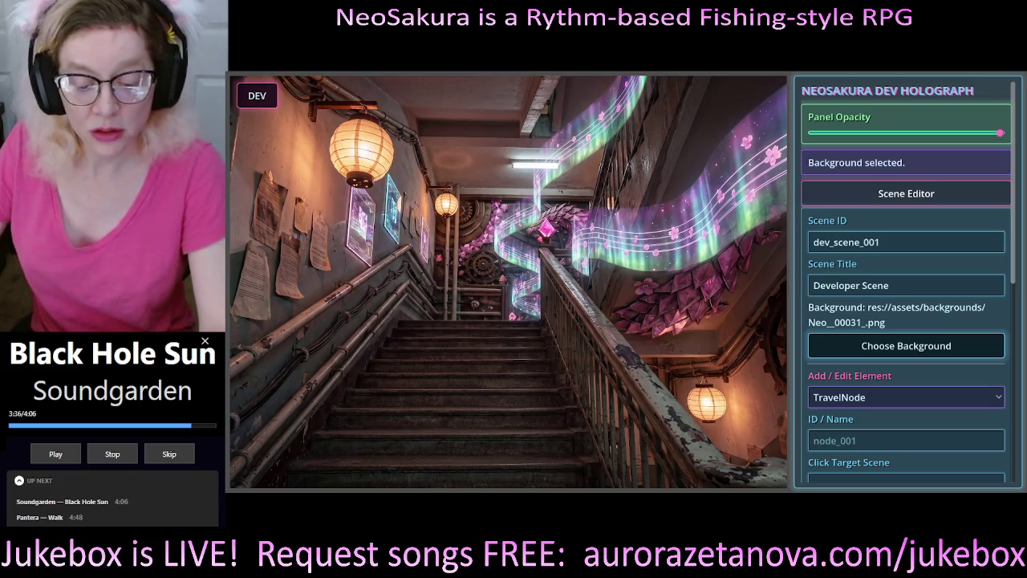
# Hide the Dev Holograph panel with the DEV button so the stairwell scene shows full-width.
pyautogui.scroll(-1, 626, 265)
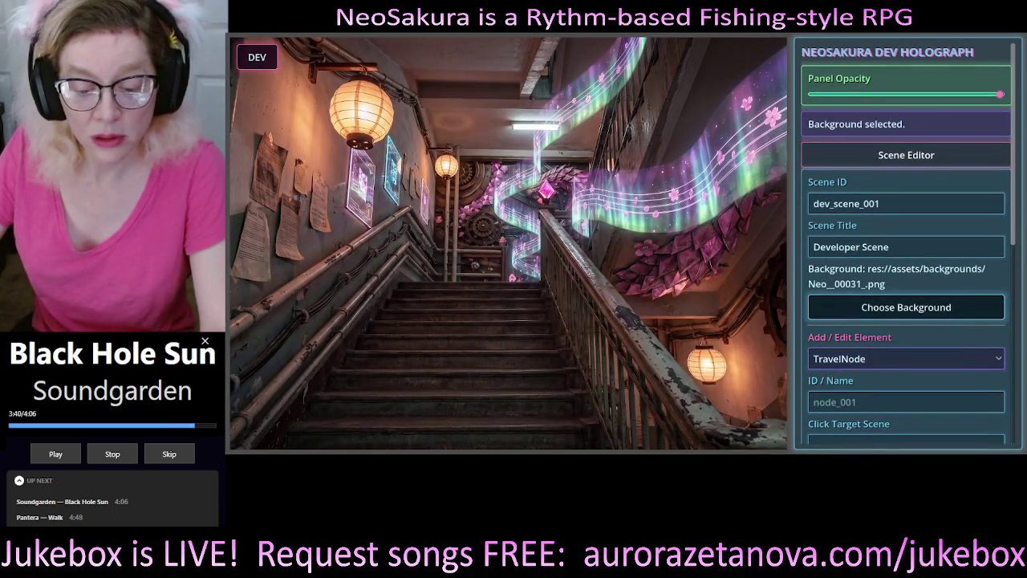
pyautogui.scroll(-1, 626, 234)
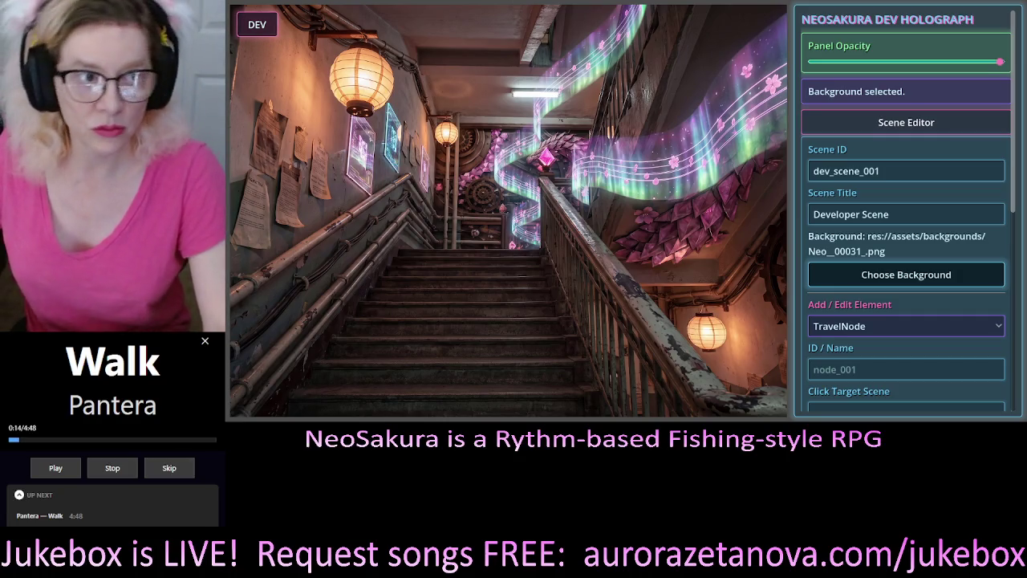
pyautogui.click(262, 26)
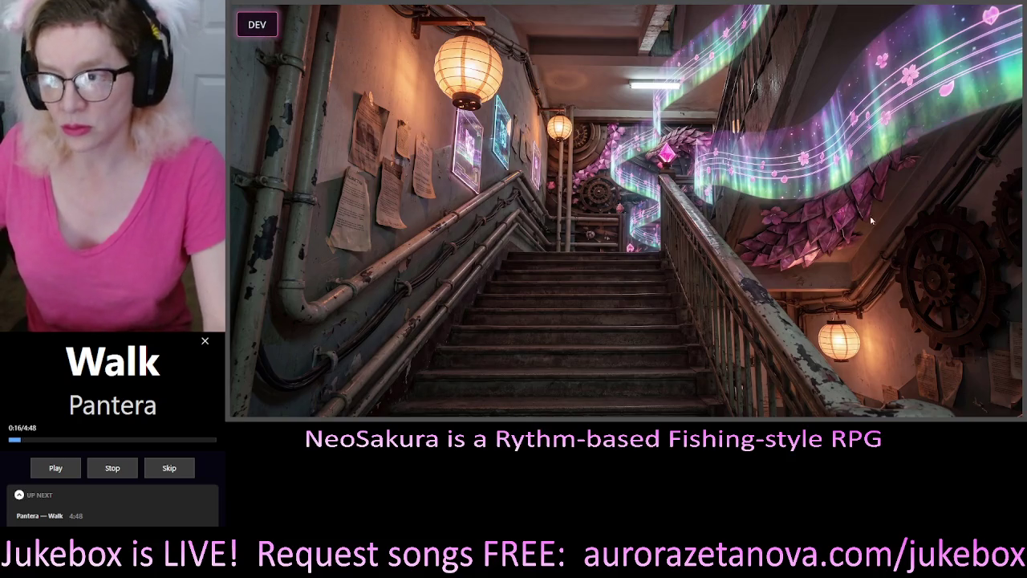
# Toggle the Dev Holograph panel with the DEV button until it is open again.
pyautogui.click(253, 24)
pyautogui.click(252, 24)
pyautogui.click(253, 24)
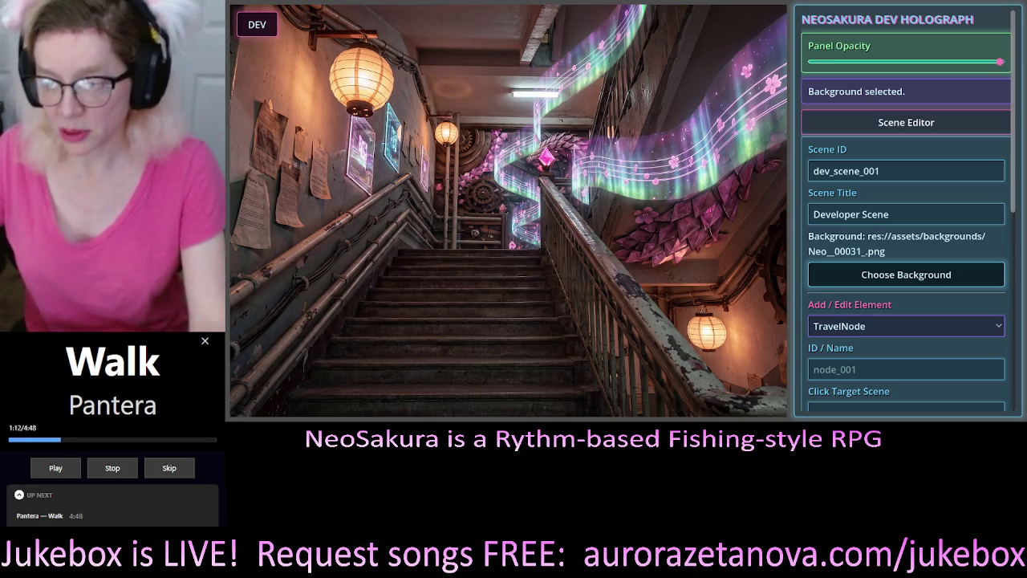
pyautogui.scroll(-3, 907, 209)
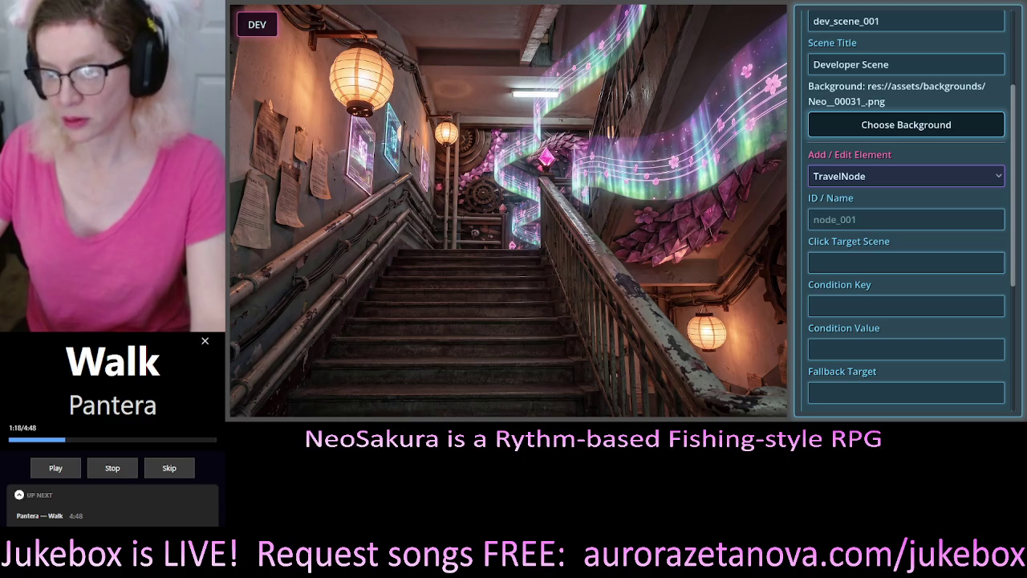
pyautogui.click(907, 219)
pyautogui.scroll(-2, 907, 219)
pyautogui.scroll(1, 907, 193)
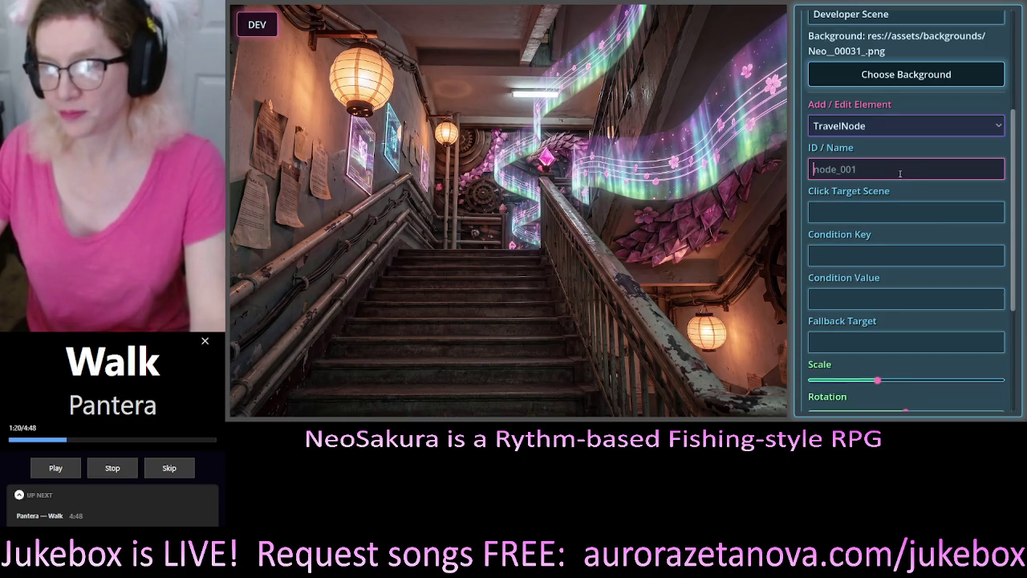
pyautogui.scroll(-3, 901, 166)
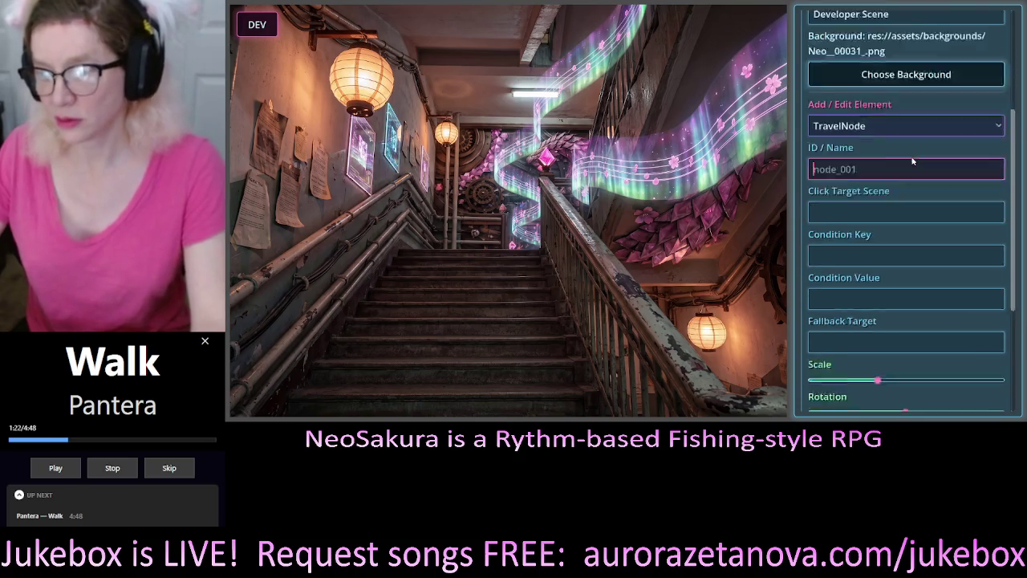
pyautogui.click(839, 164)
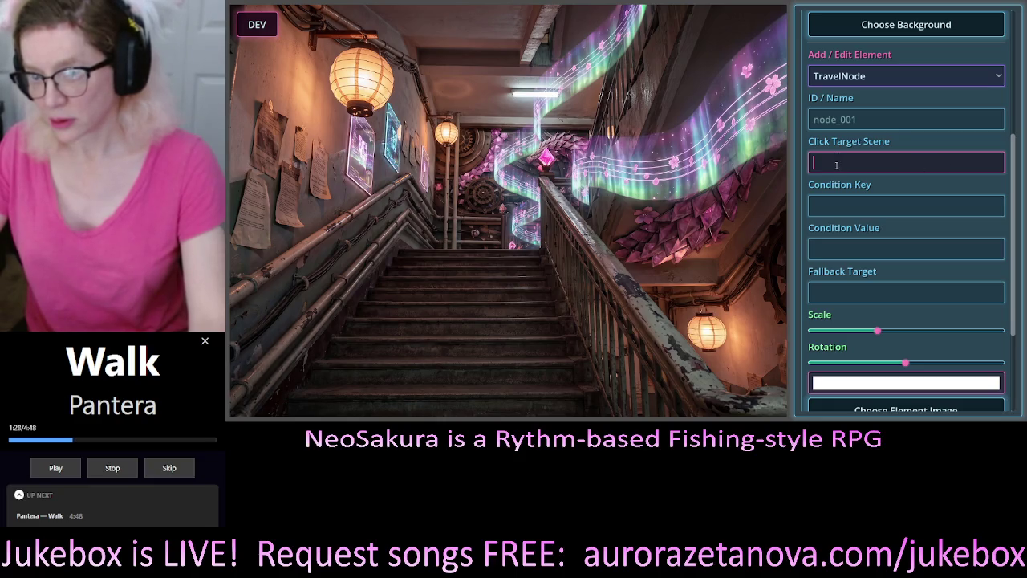
pyautogui.click(852, 291)
pyautogui.click(828, 161)
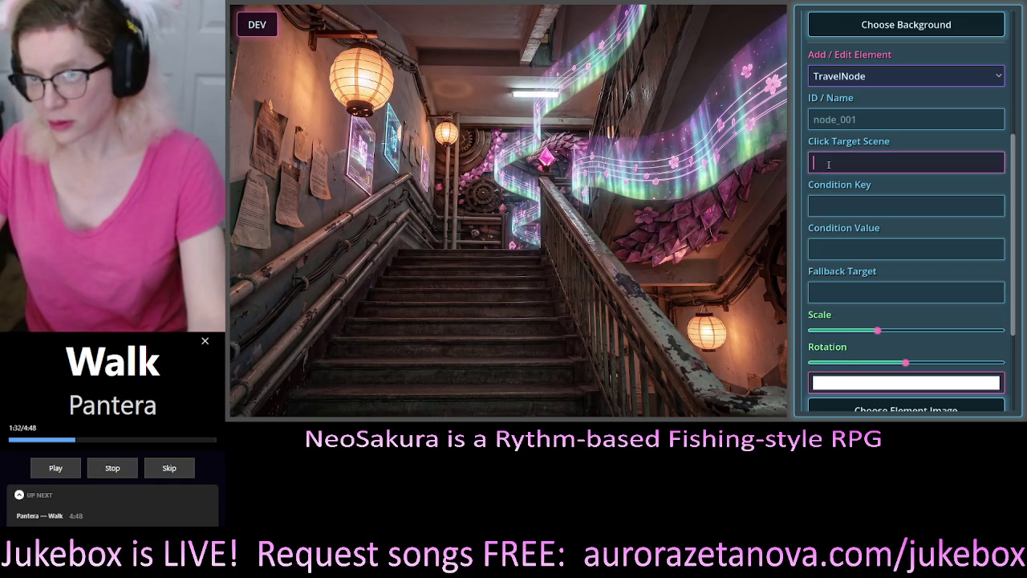
pyautogui.scroll(2, 909, 151)
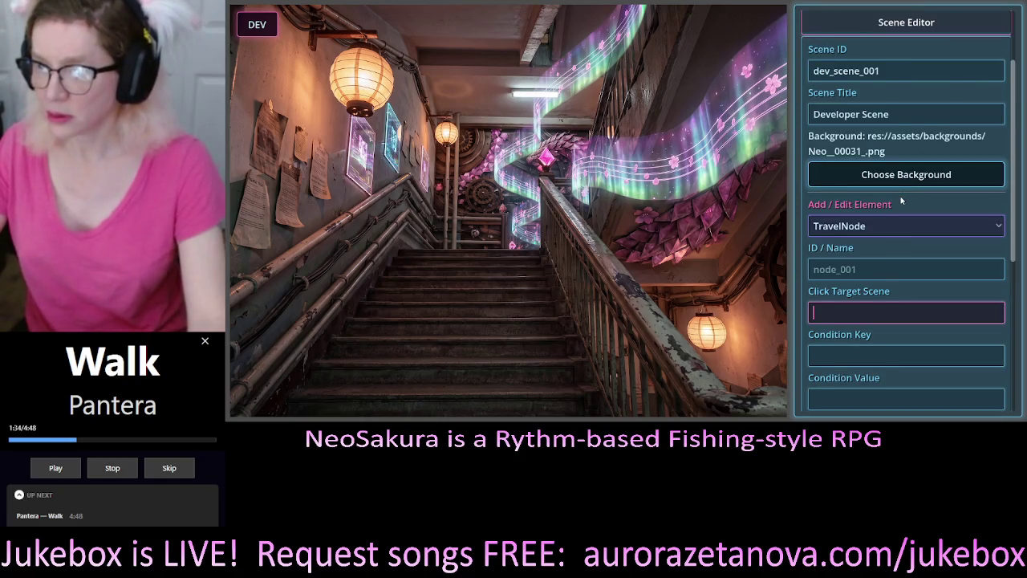
pyautogui.scroll(-1, 901, 198)
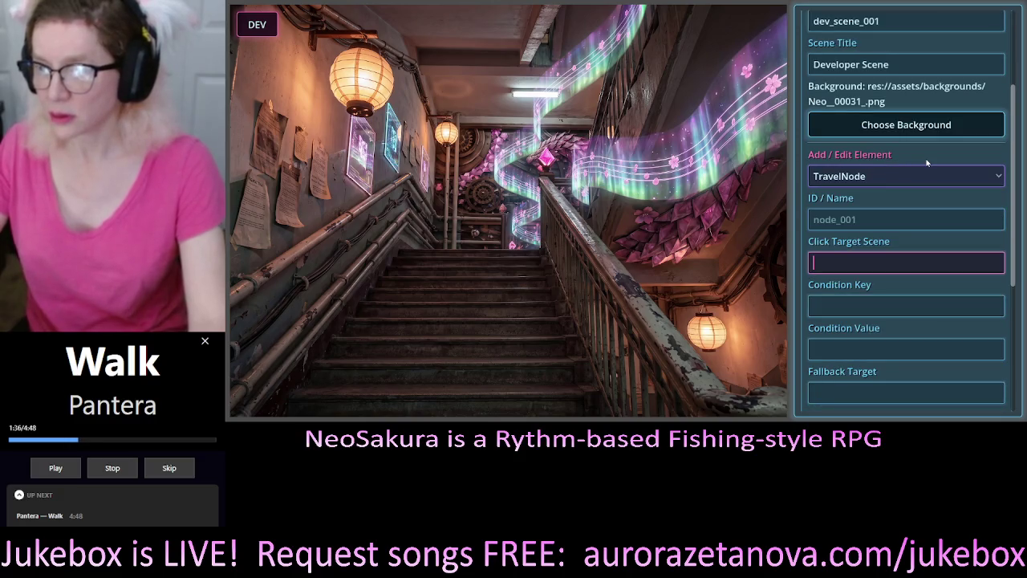
pyautogui.scroll(-3, 886, 248)
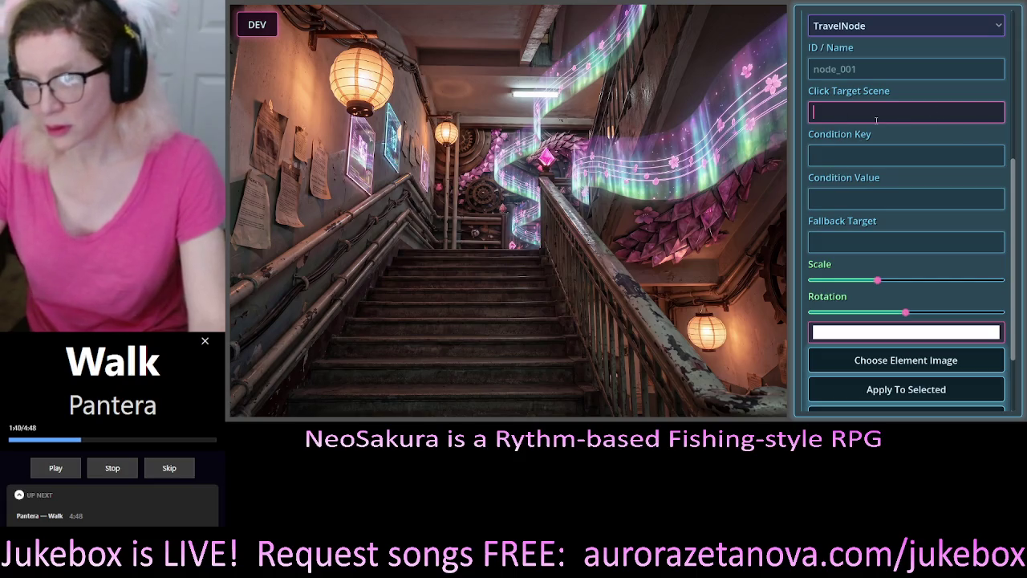
pyautogui.scroll(2, 895, 157)
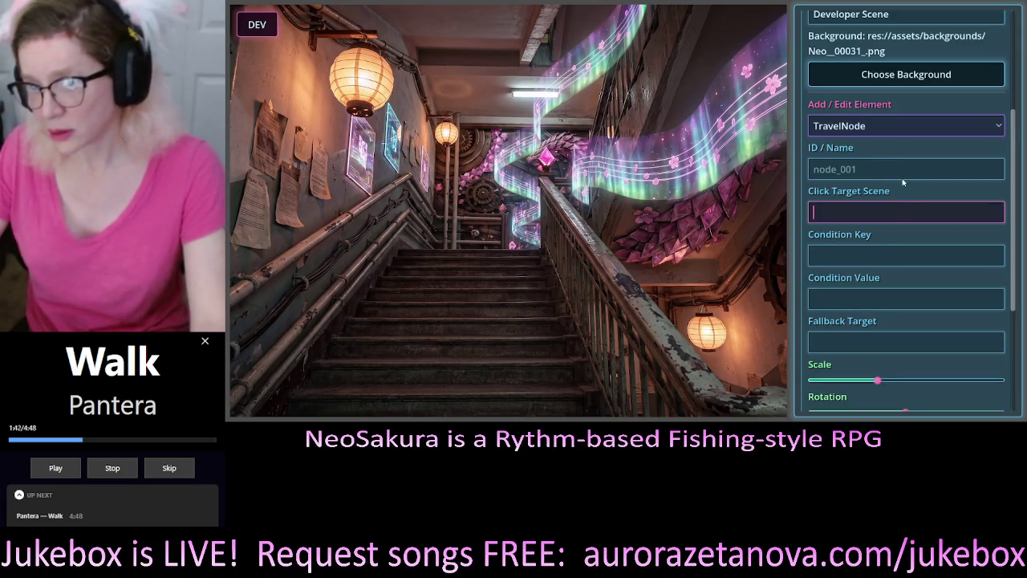
pyautogui.click(844, 128)
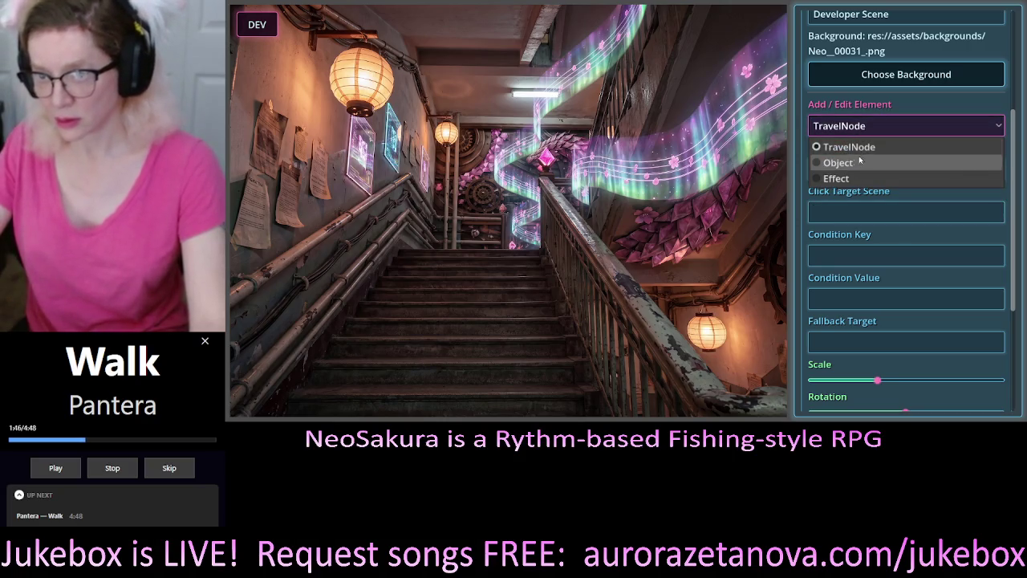
# Switch the Add / Edit Element type to Object, then to Effect.
pyautogui.click(853, 163)
pyautogui.click(851, 127)
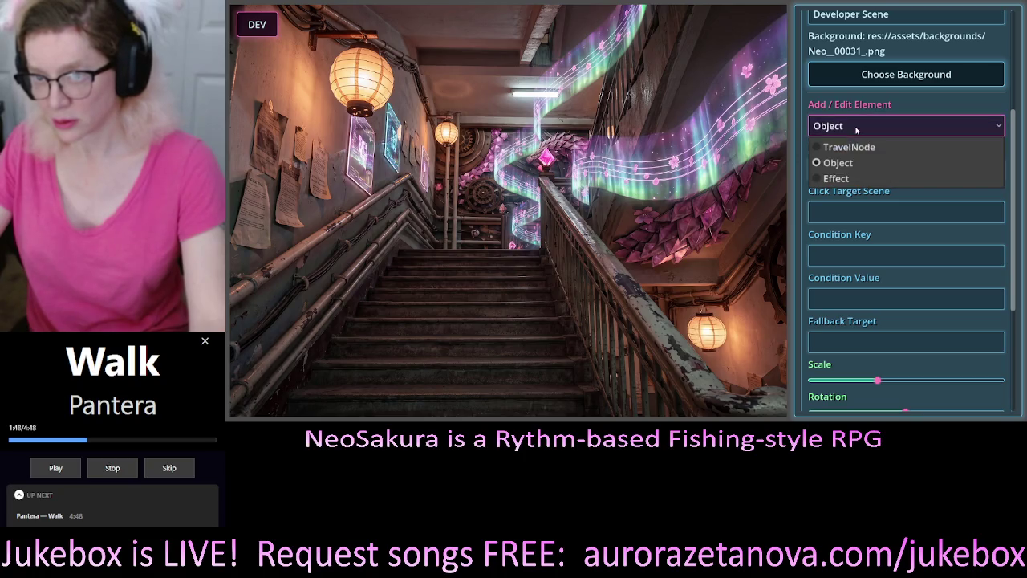
pyautogui.click(843, 178)
pyautogui.scroll(-2, 869, 149)
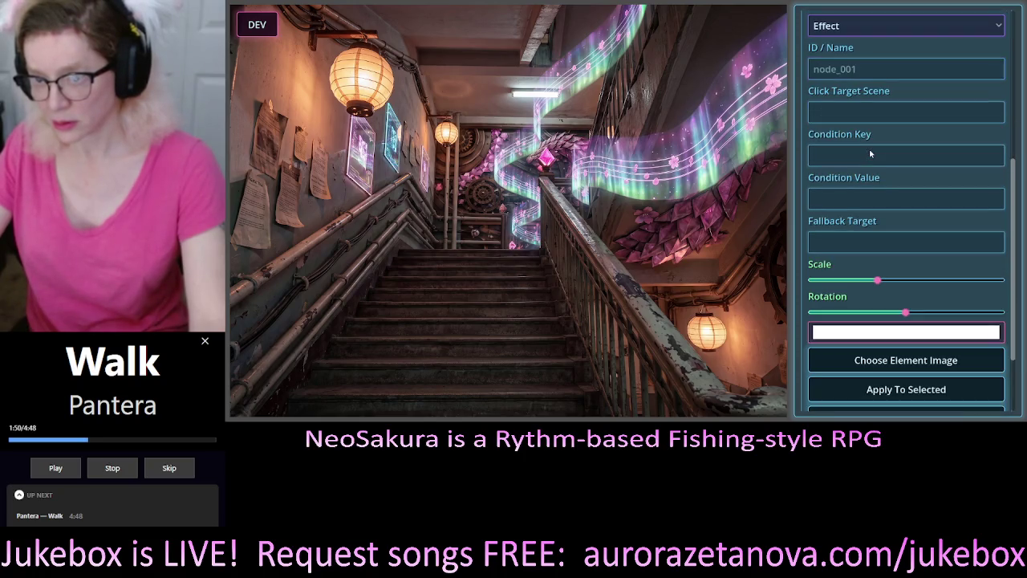
pyautogui.scroll(-2, 922, 139)
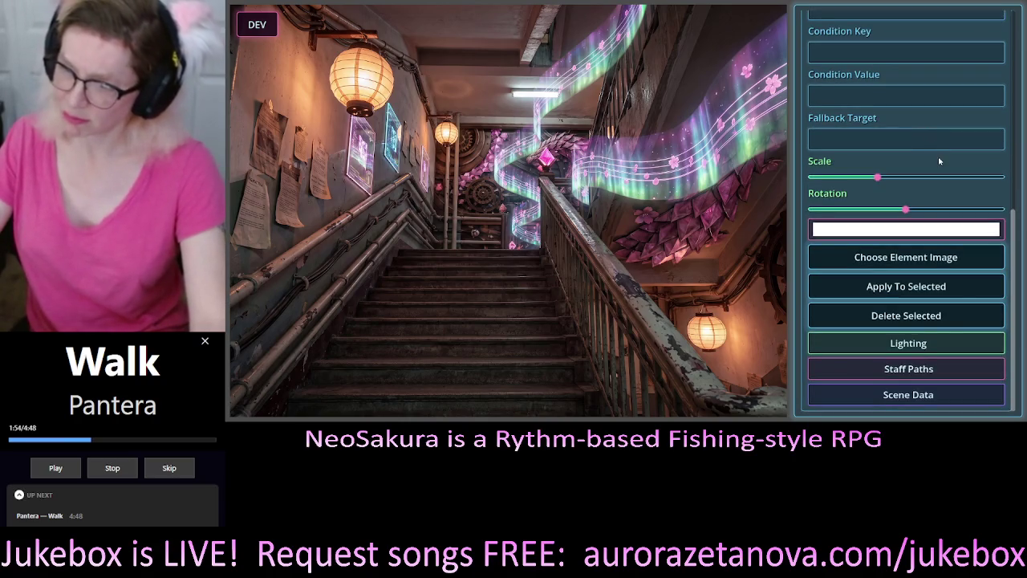
pyautogui.scroll(3, 938, 156)
pyautogui.scroll(-1, 910, 133)
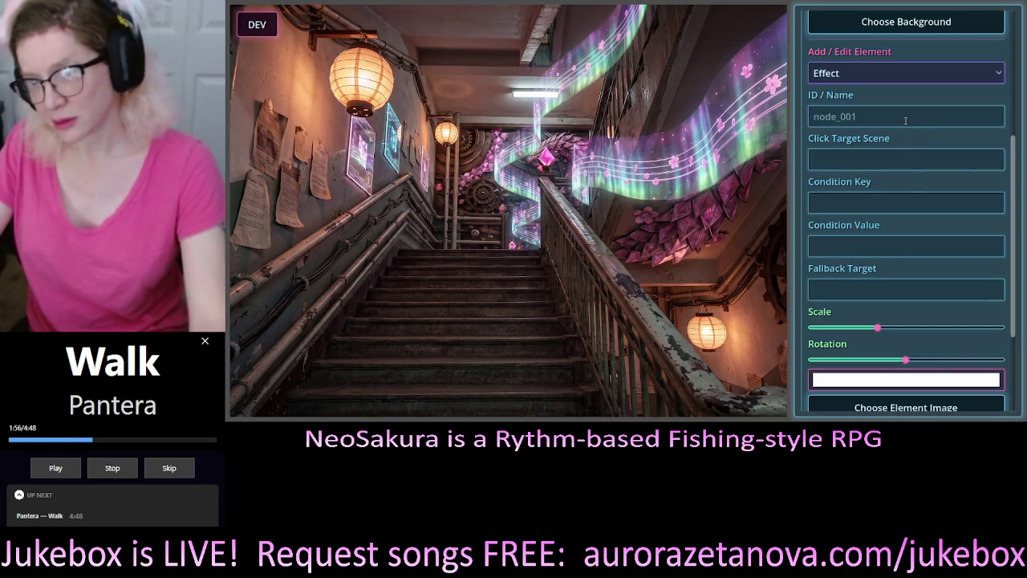
# Step through the Effect's Click Target Scene, Condition Key, Fallback Target and ID / Name fields, leaving them empty.
pyautogui.click(905, 160)
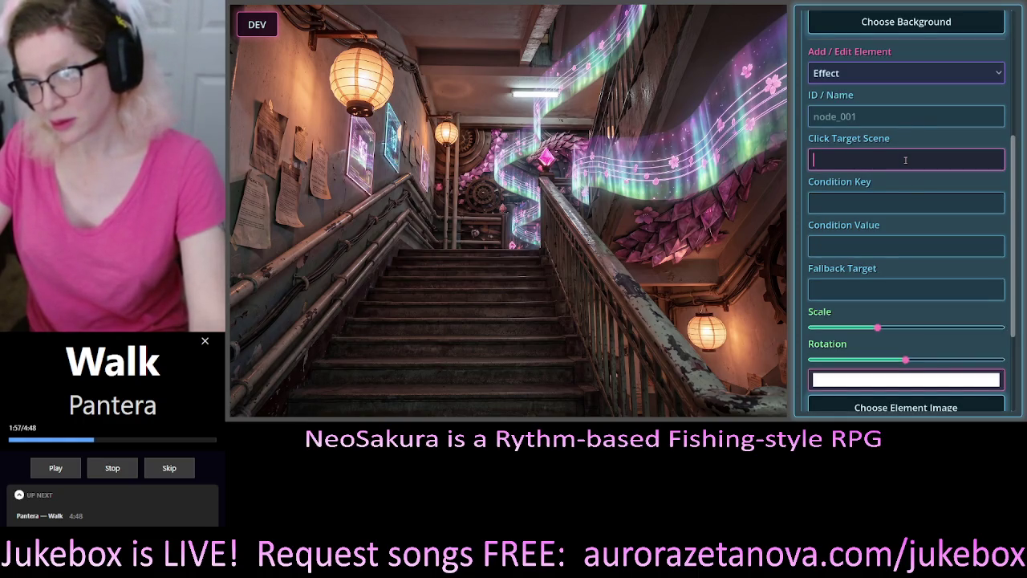
pyautogui.click(898, 195)
pyautogui.press('Tab')
pyautogui.press('Tab')
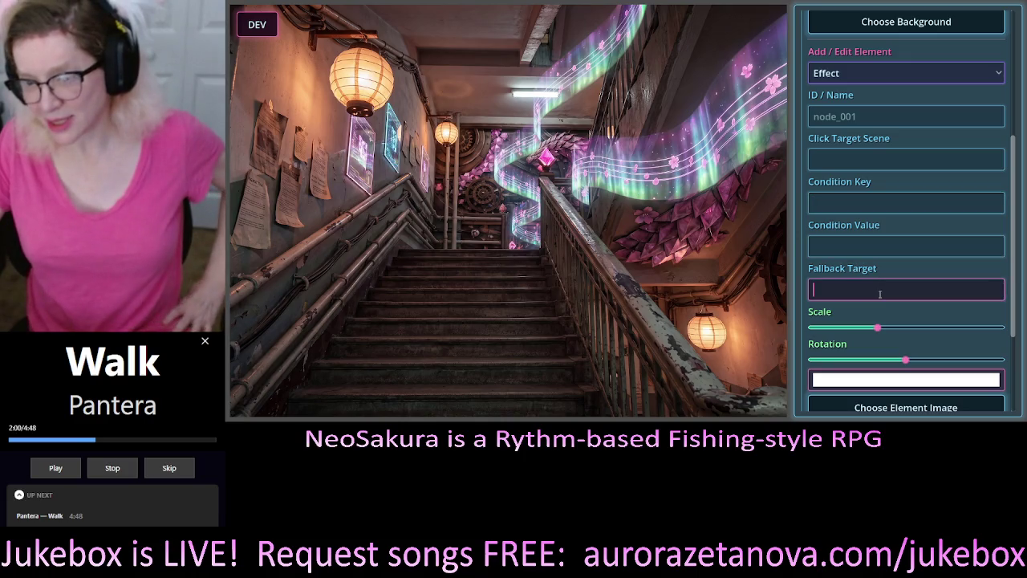
pyautogui.scroll(3, 892, 215)
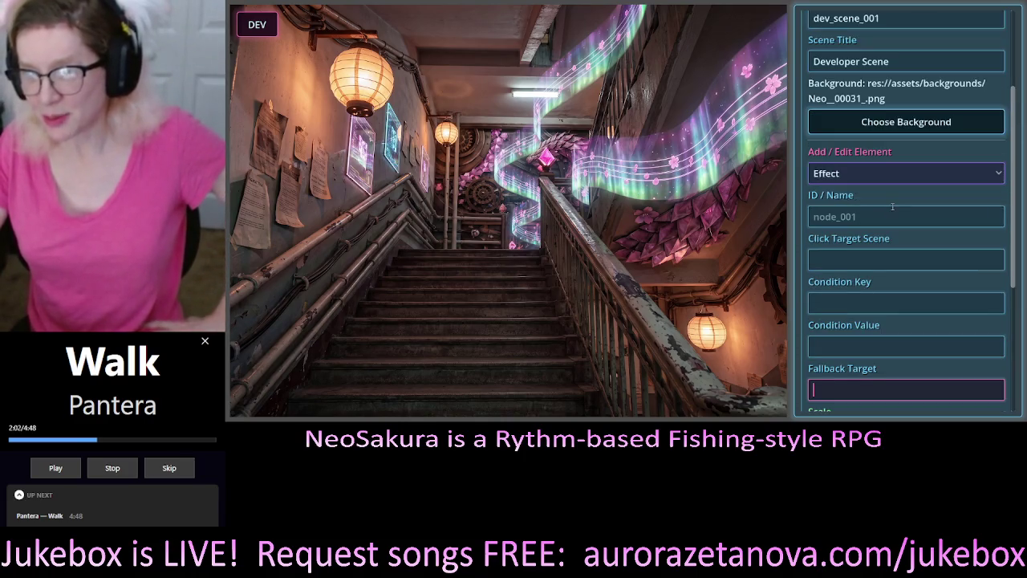
pyautogui.scroll(-3, 895, 224)
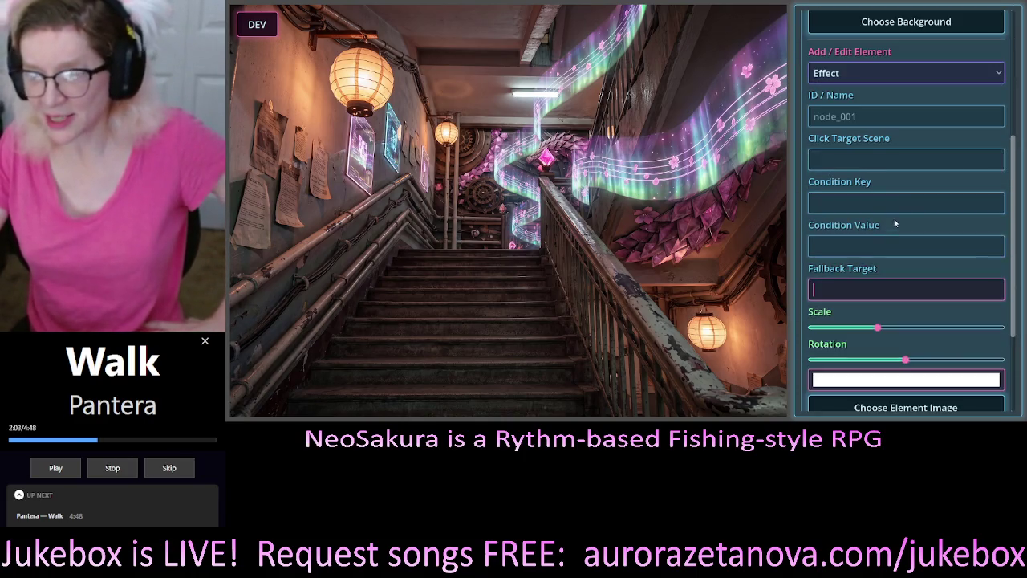
pyautogui.click(913, 72)
pyautogui.click(850, 113)
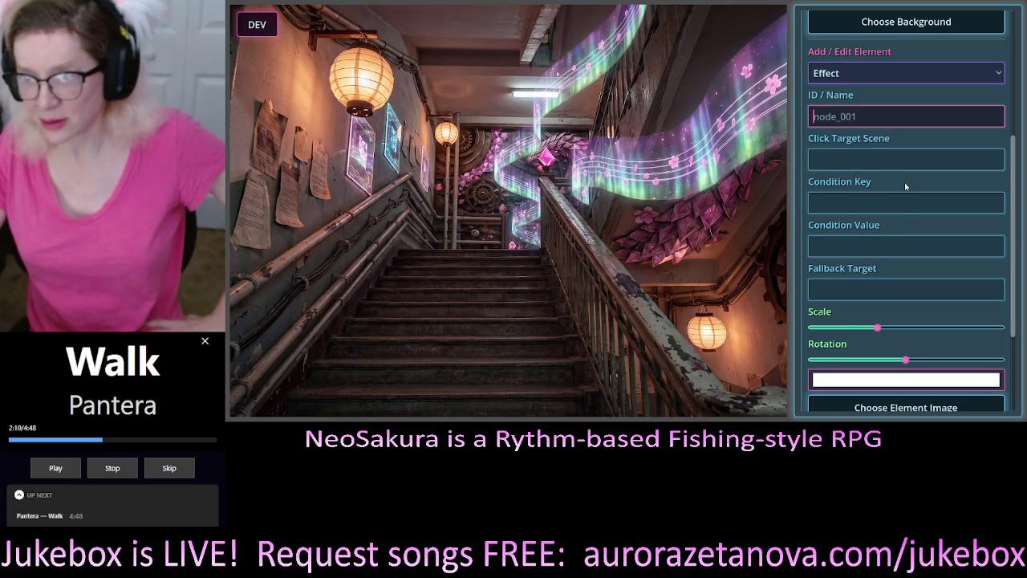
pyautogui.scroll(3, 905, 186)
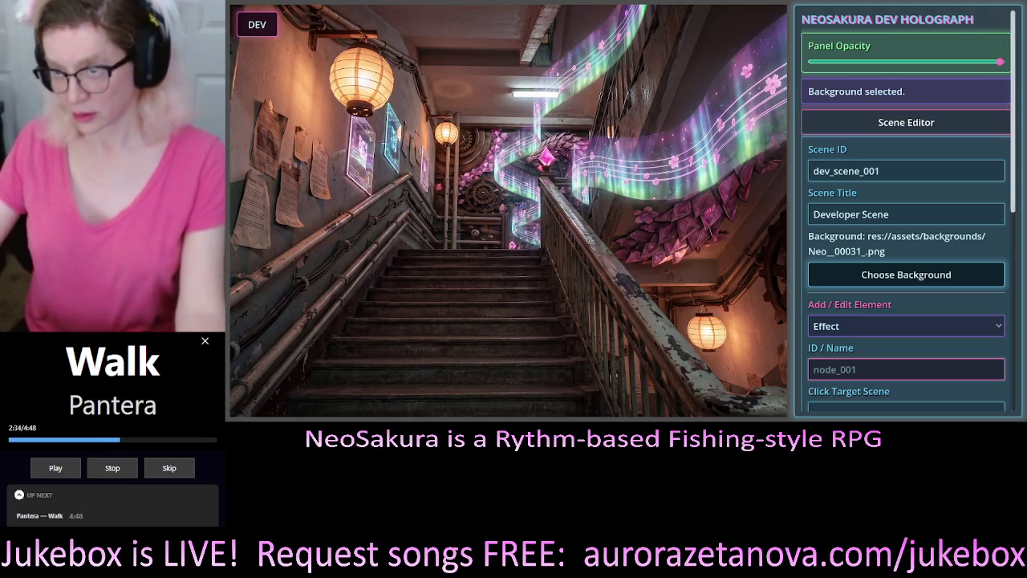
pyautogui.scroll(-2, 906, 209)
pyautogui.scroll(1, 906, 208)
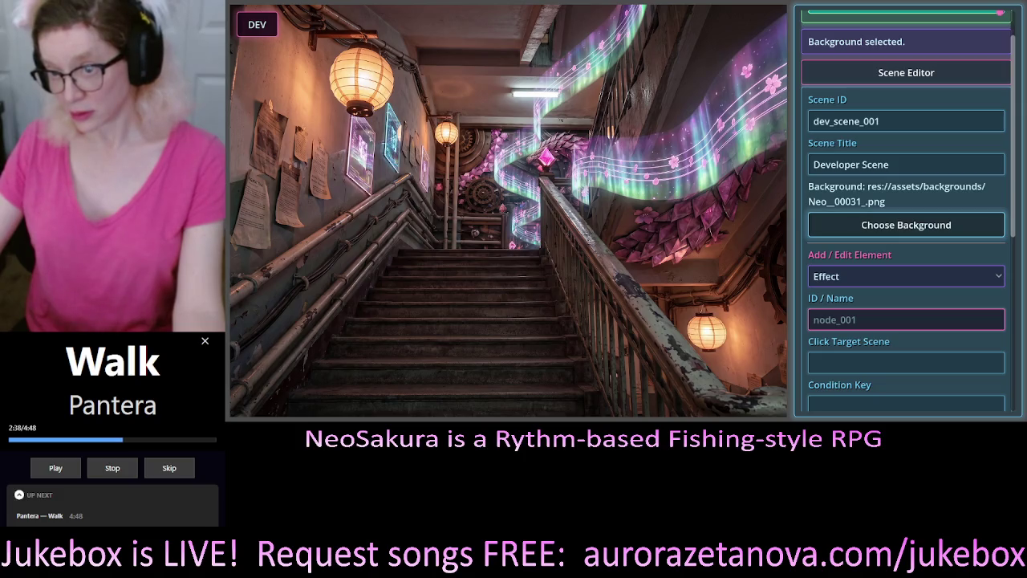
pyautogui.scroll(-4, 906, 208)
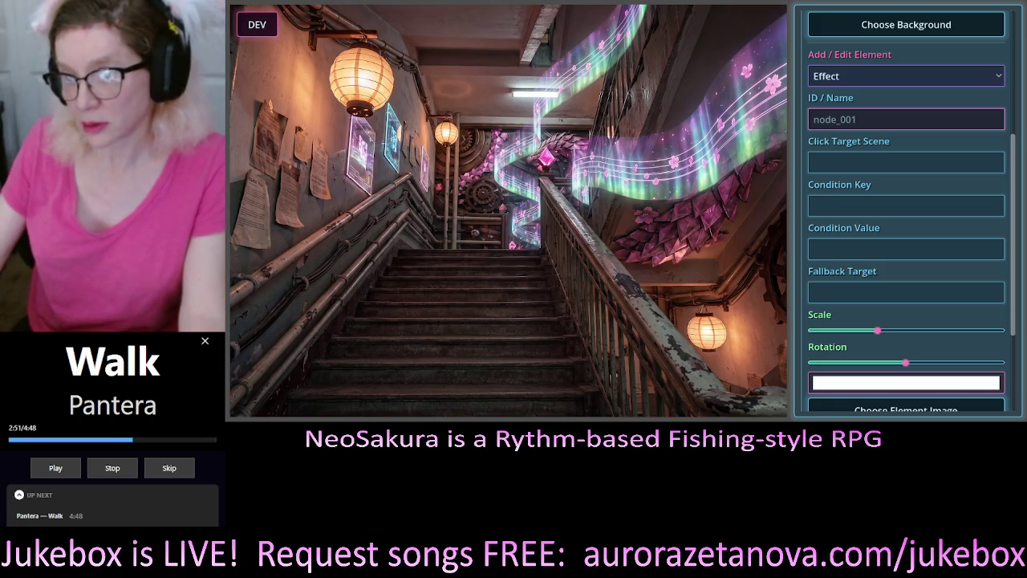
pyautogui.scroll(1, 907, 208)
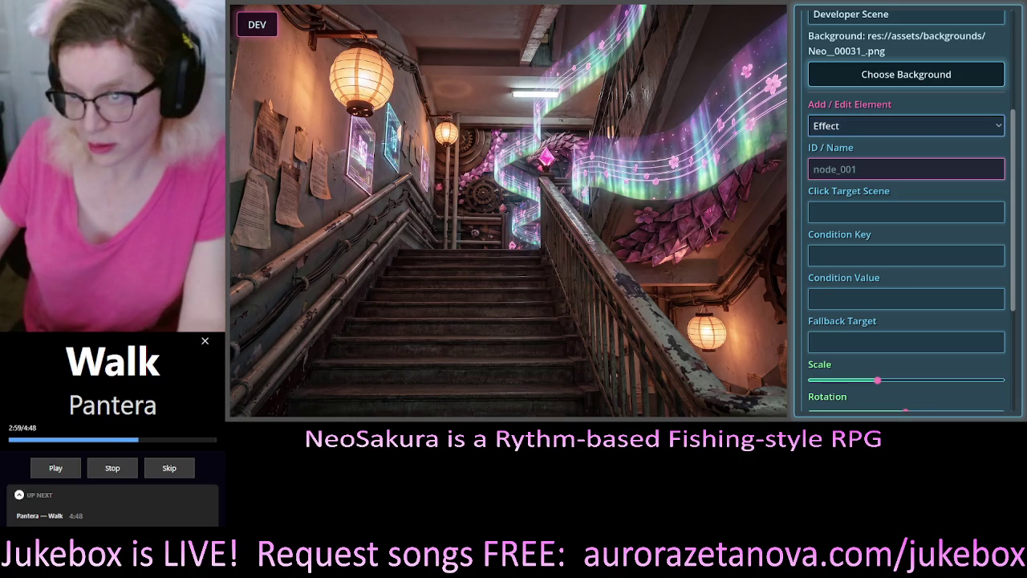
pyautogui.click(851, 127)
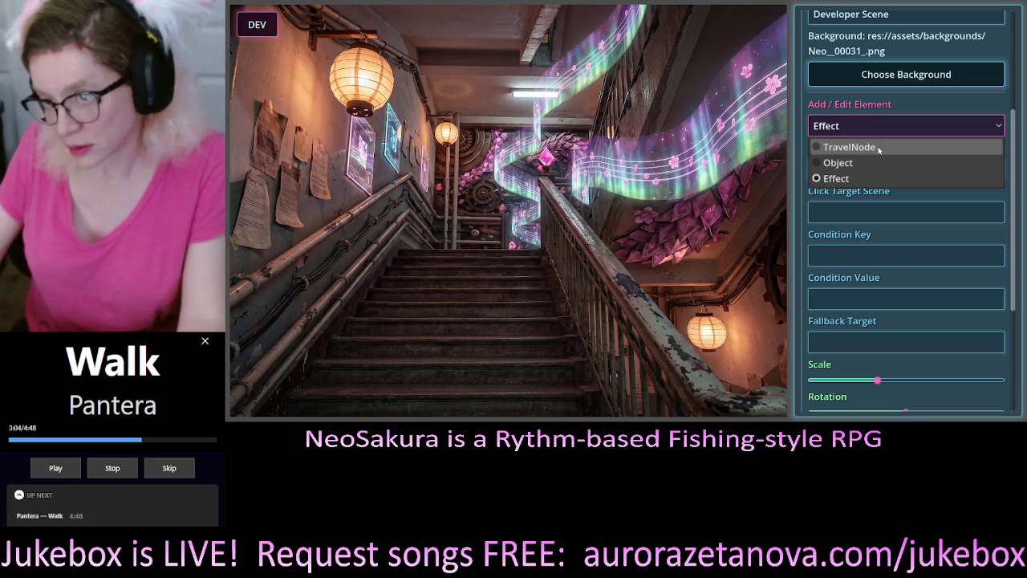
pyautogui.click(879, 148)
pyautogui.click(875, 126)
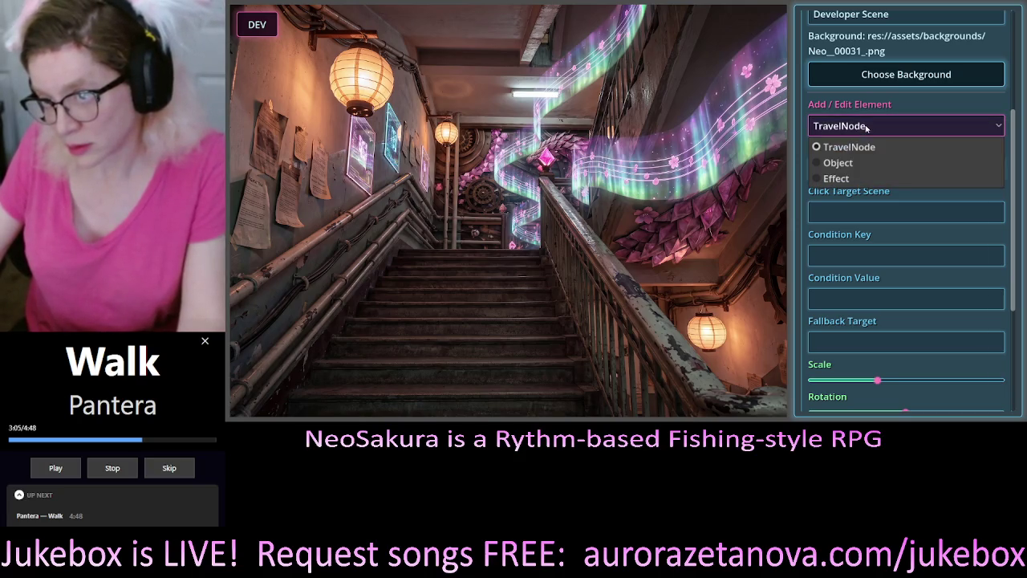
pyautogui.click(857, 164)
pyautogui.click(884, 125)
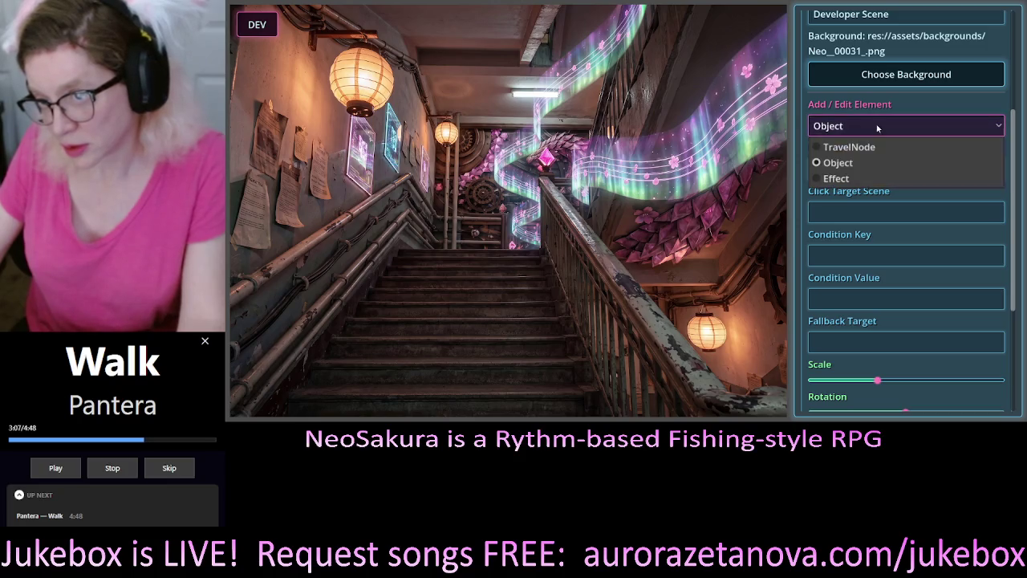
pyautogui.click(851, 178)
pyautogui.scroll(3, 895, 152)
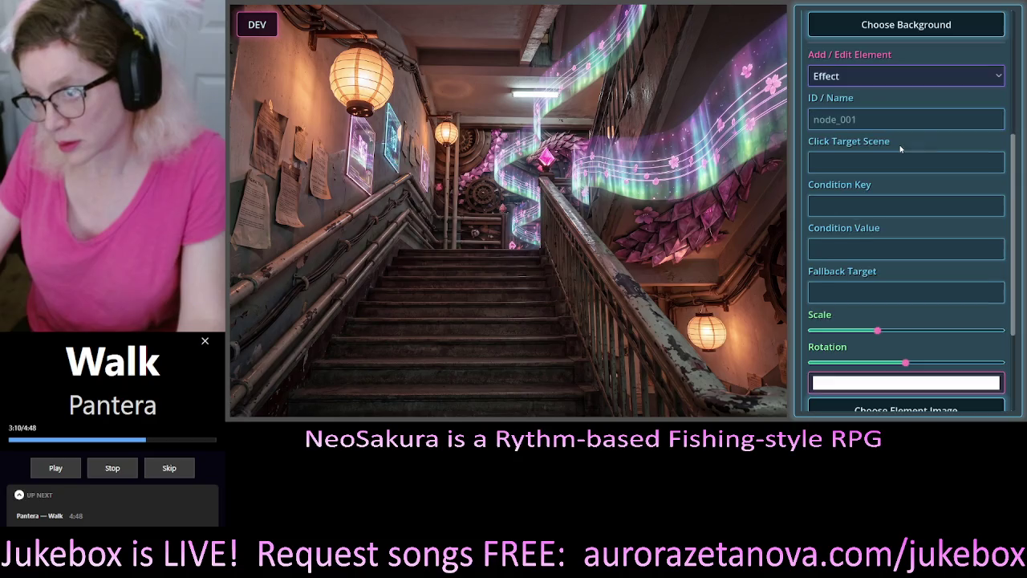
pyautogui.scroll(-1, 921, 149)
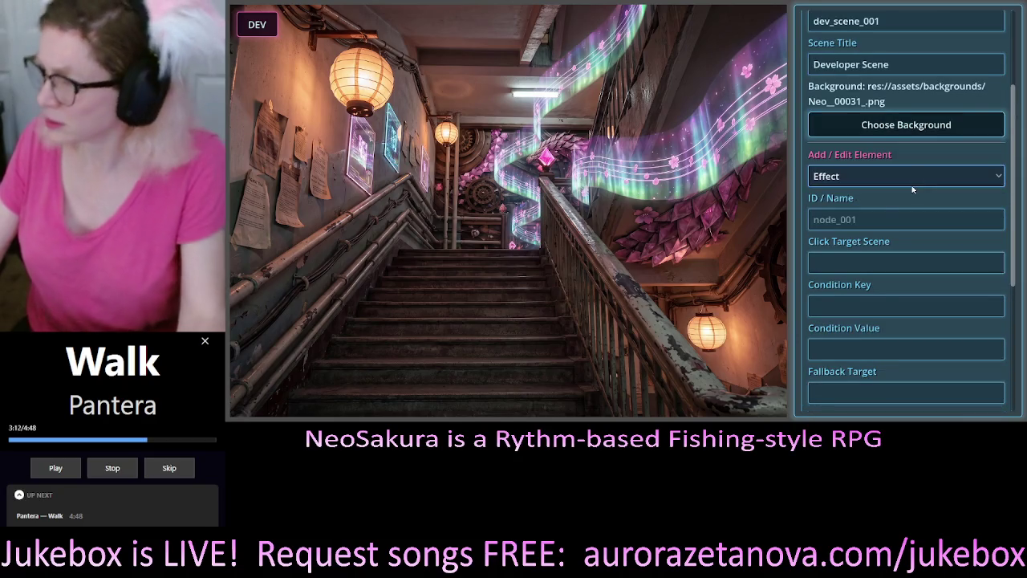
pyautogui.scroll(-2, 934, 174)
pyautogui.scroll(-2, 933, 173)
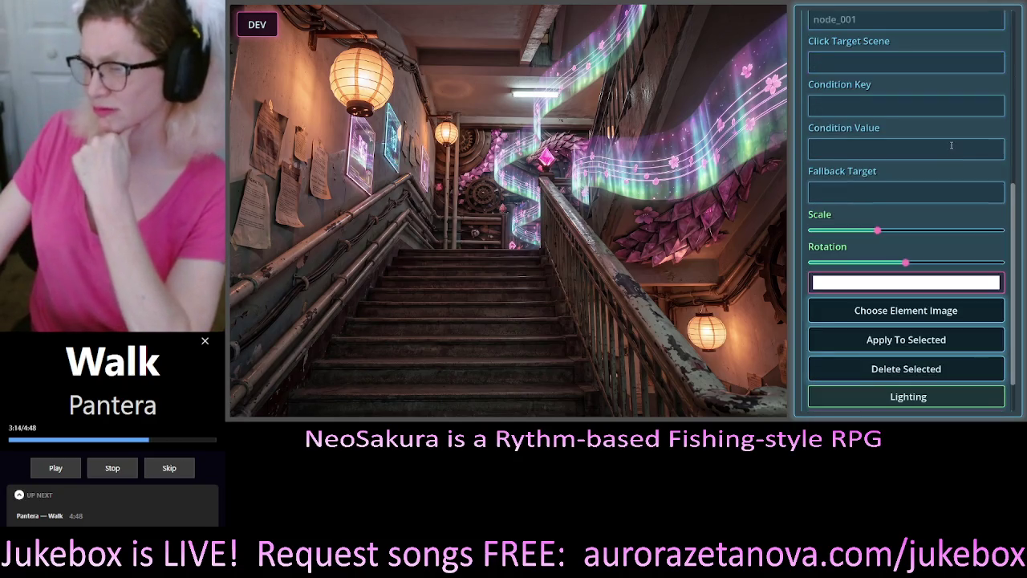
pyautogui.scroll(4, 952, 145)
pyautogui.scroll(-1, 946, 165)
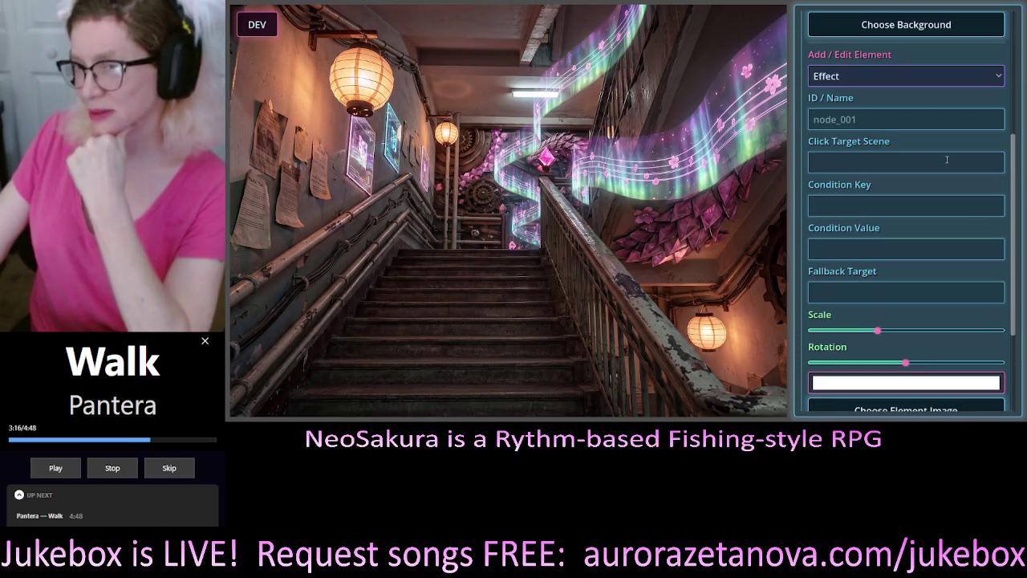
pyautogui.click(908, 80)
pyautogui.click(909, 80)
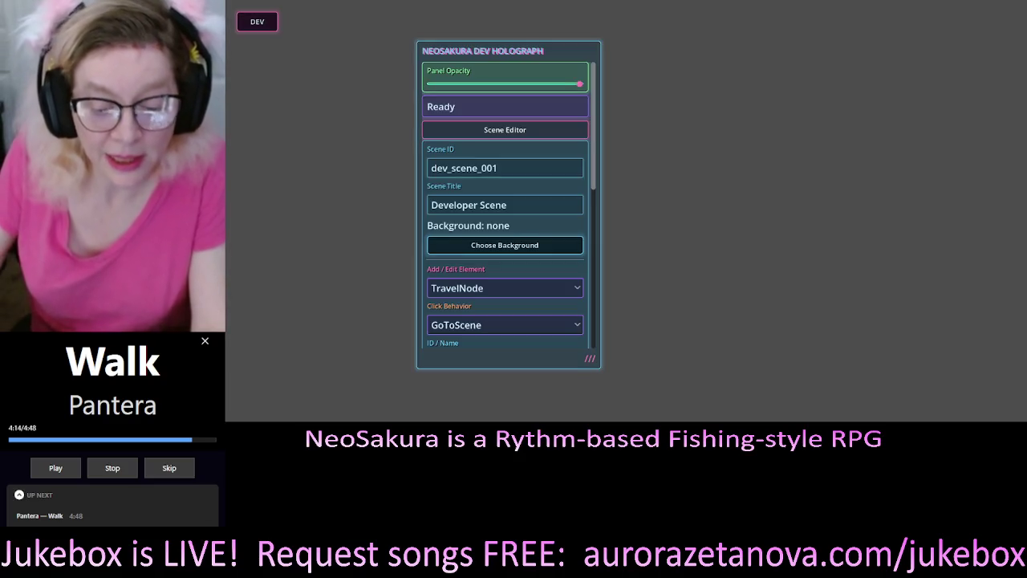
# Drag the Dev Holograph panel by its header to the right of the empty scene.
pyautogui.moveTo(513, 53)
pyautogui.mouseDown()
pyautogui.moveTo(863, 28)
pyautogui.moveTo(731, 50)
pyautogui.mouseUp()
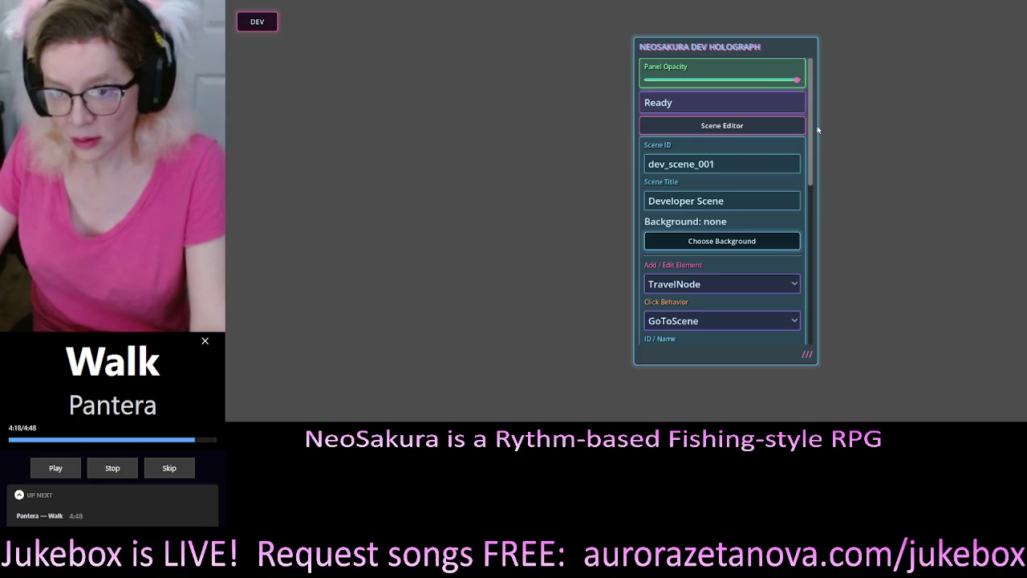
pyautogui.moveTo(817, 93)
pyautogui.mouseDown()
pyautogui.moveTo(826, 269)
pyautogui.moveTo(818, 69)
pyautogui.mouseUp()
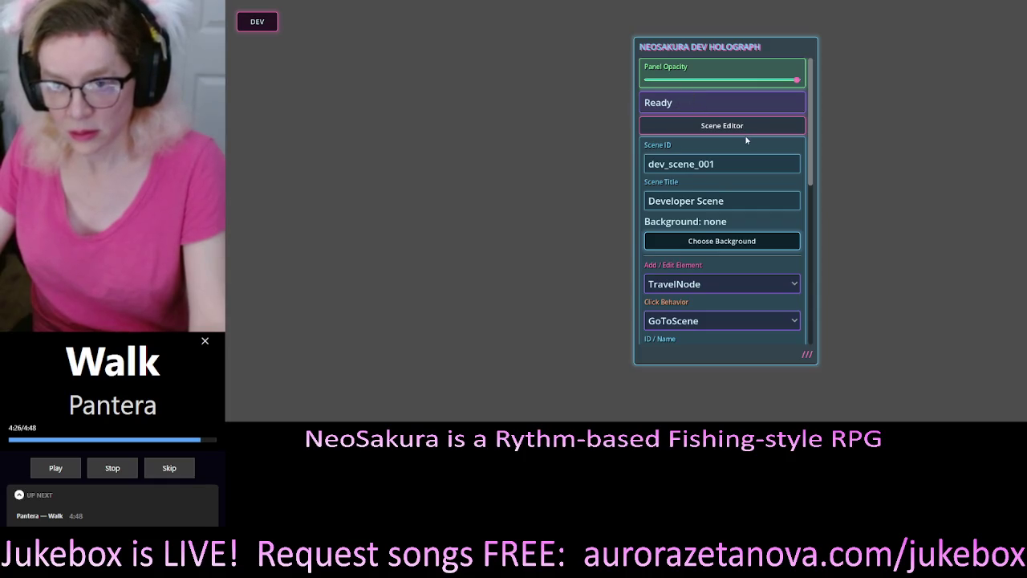
pyautogui.scroll(-1, 747, 136)
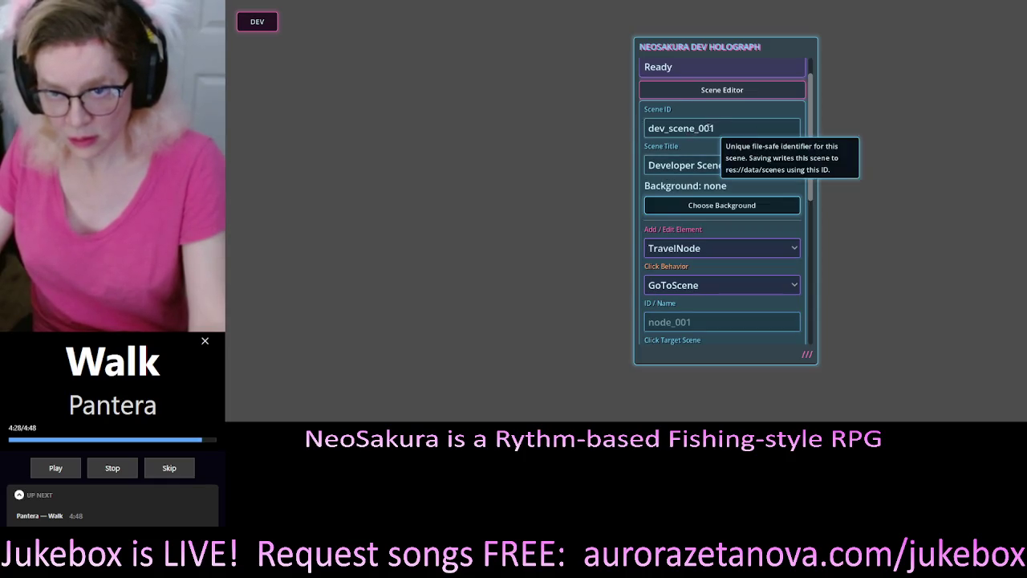
pyautogui.moveTo(812, 138); pyautogui.dragTo(811, 187)
pyautogui.click(797, 128)
pyautogui.click(798, 129)
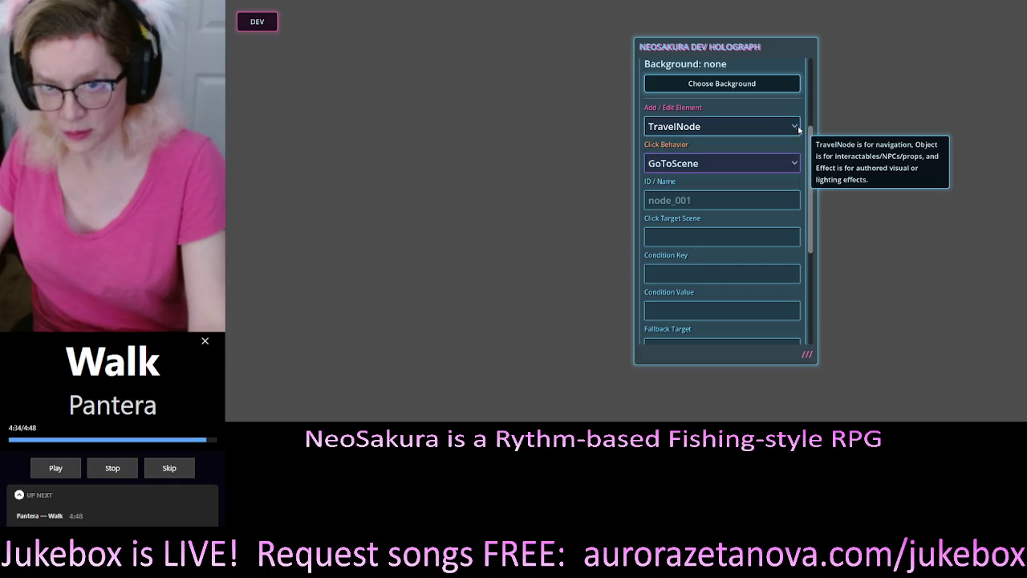
pyautogui.scroll(3, 809, 140)
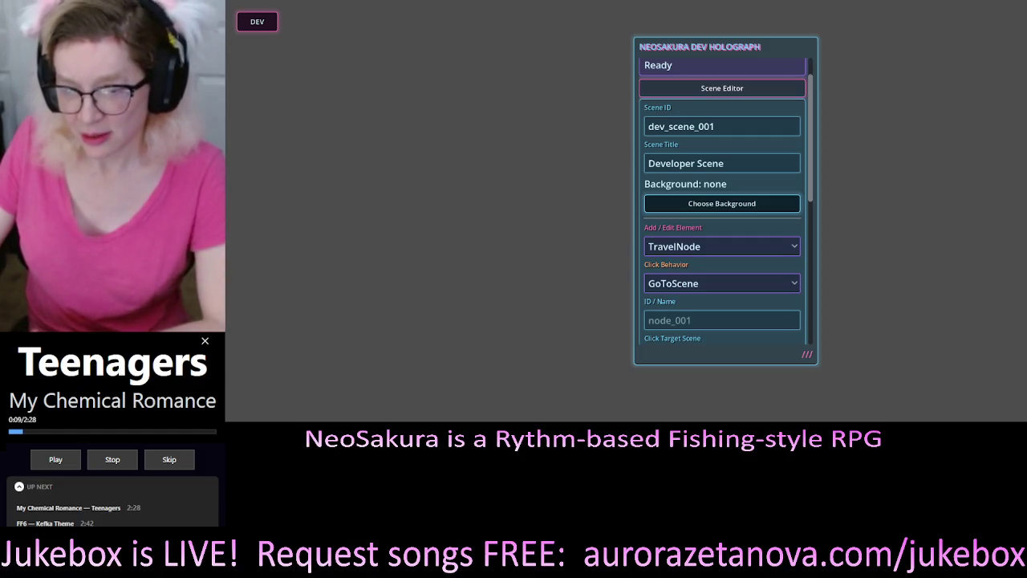
# Browse the Lighting, Staff Paths and Scene Data sections, then open the TravelNode/Object/Effect type list.
pyautogui.scroll(-10, 722, 241)
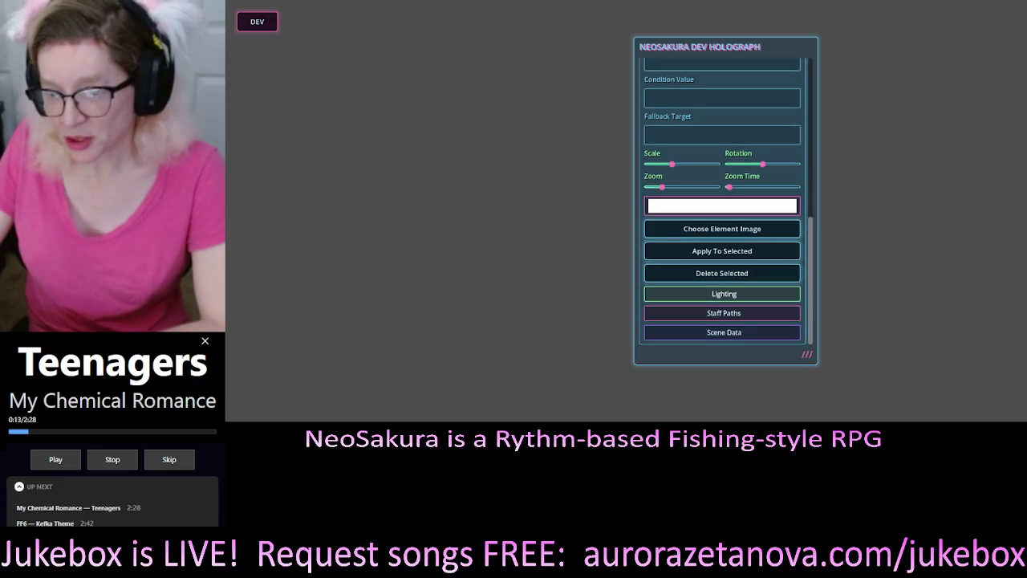
pyautogui.scroll(10, 722, 321)
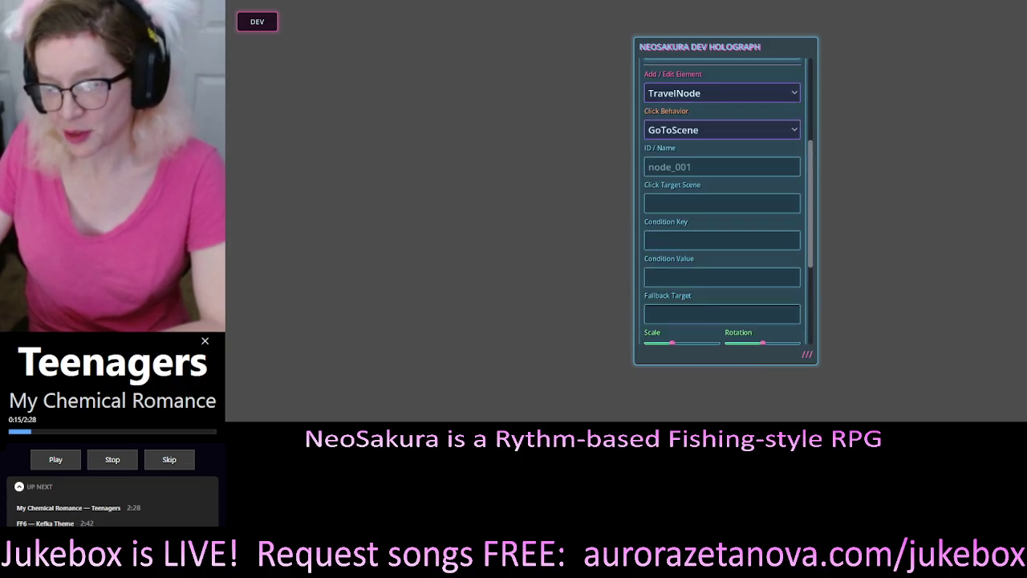
pyautogui.scroll(-6, 722, 200)
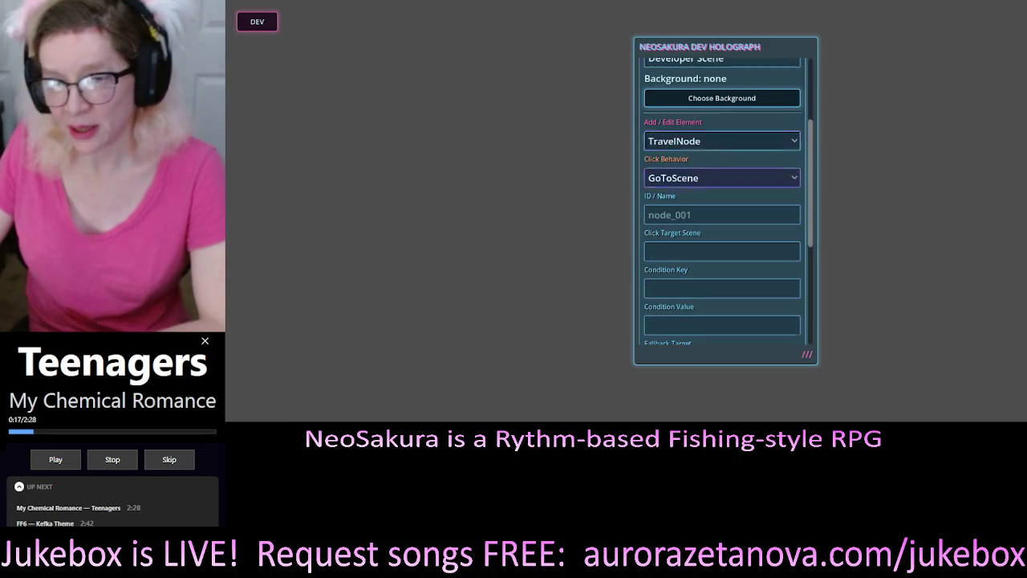
pyautogui.scroll(-2, 722, 200)
pyautogui.scroll(5, 722, 201)
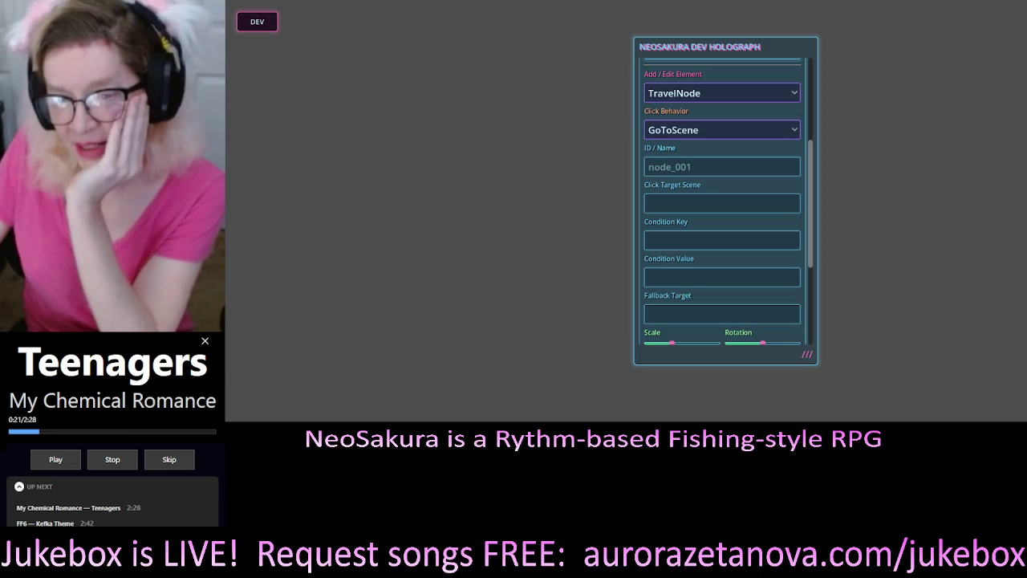
pyautogui.scroll(3, 723, 201)
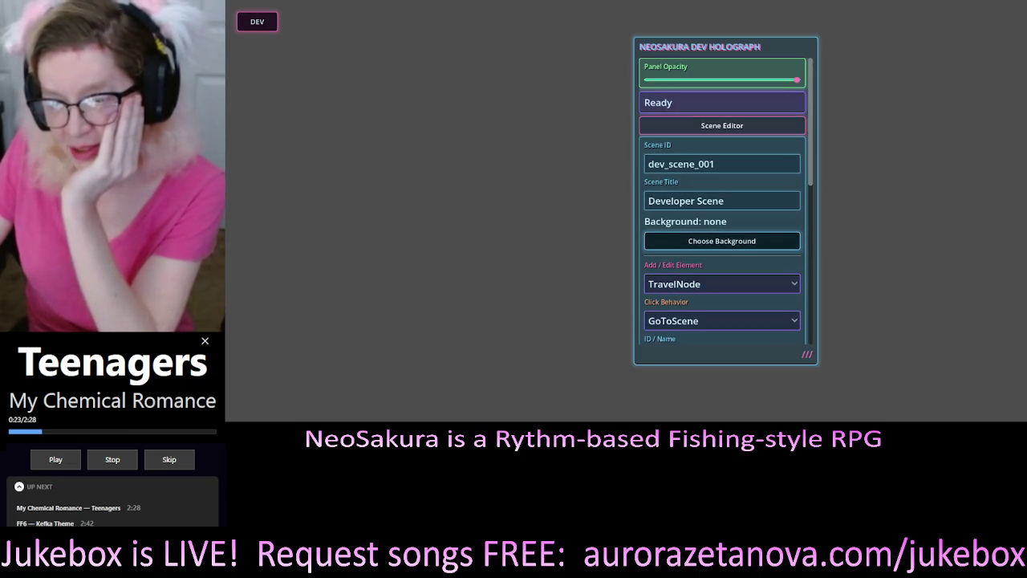
pyautogui.scroll(-1, 722, 224)
pyautogui.scroll(1, 722, 225)
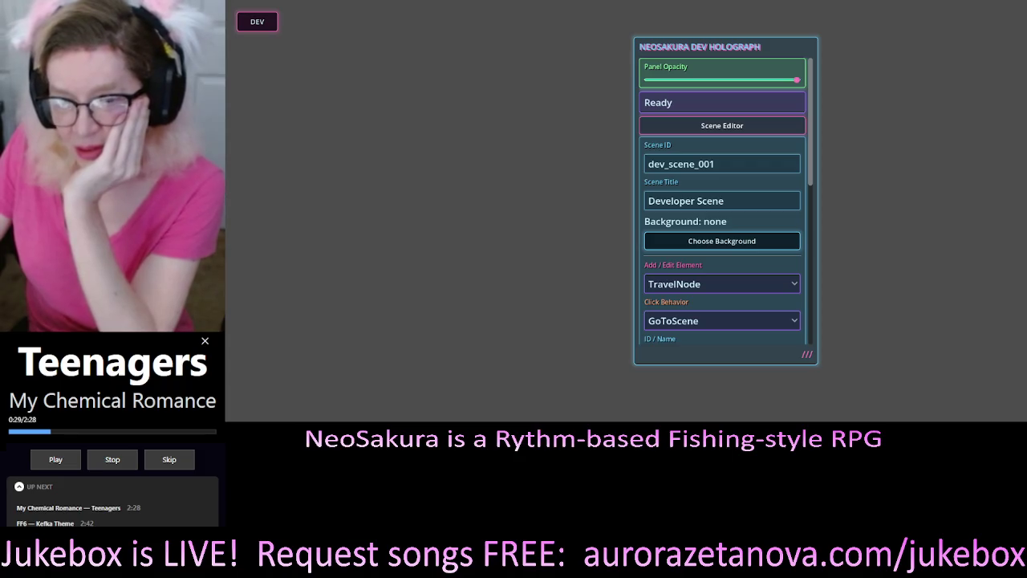
pyautogui.scroll(-2, 723, 201)
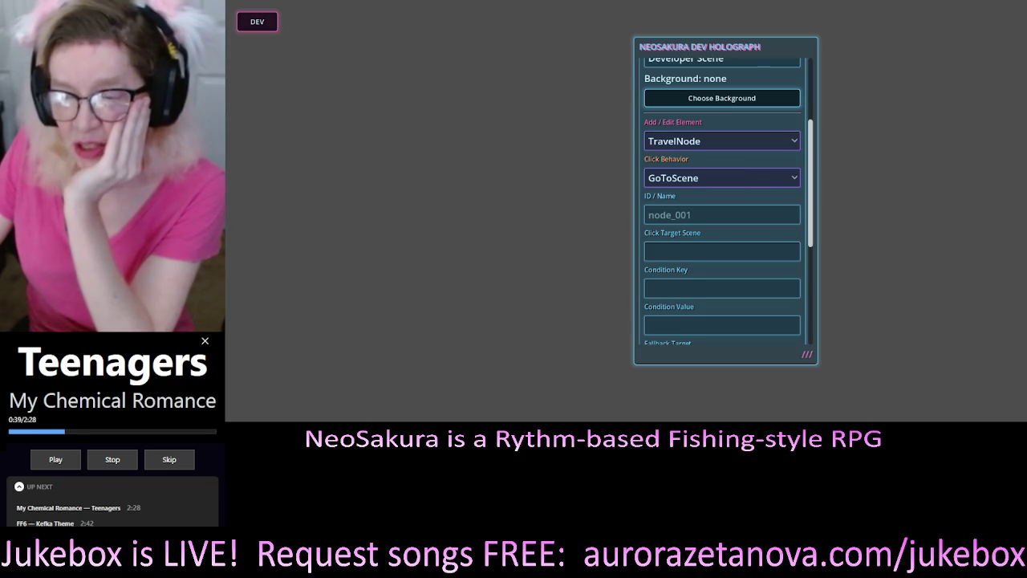
pyautogui.click(797, 142)
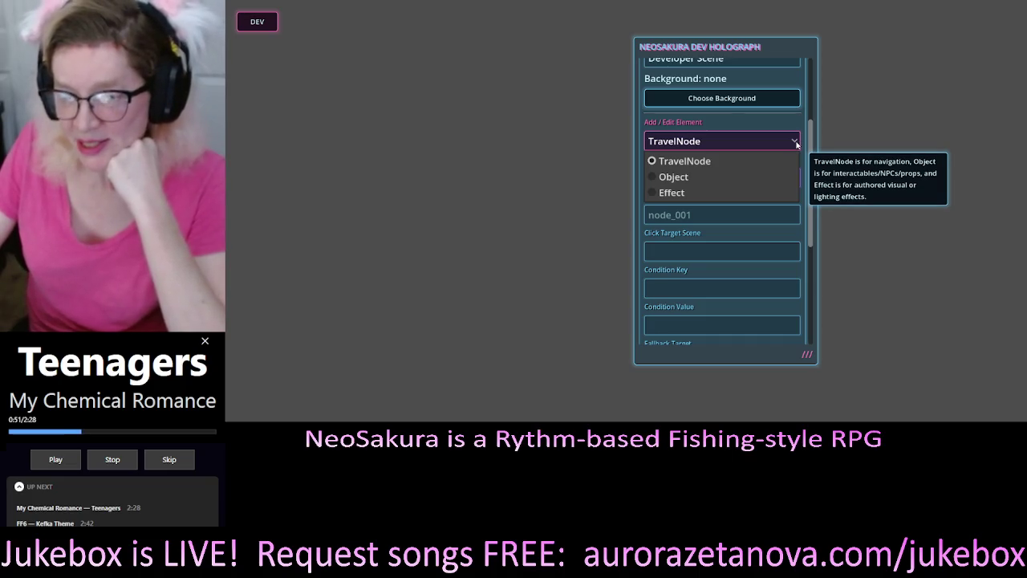
# Close the element type list on TravelNode, reopen it, and drag the panel scrollbar to the bottom.
pyautogui.click(797, 143)
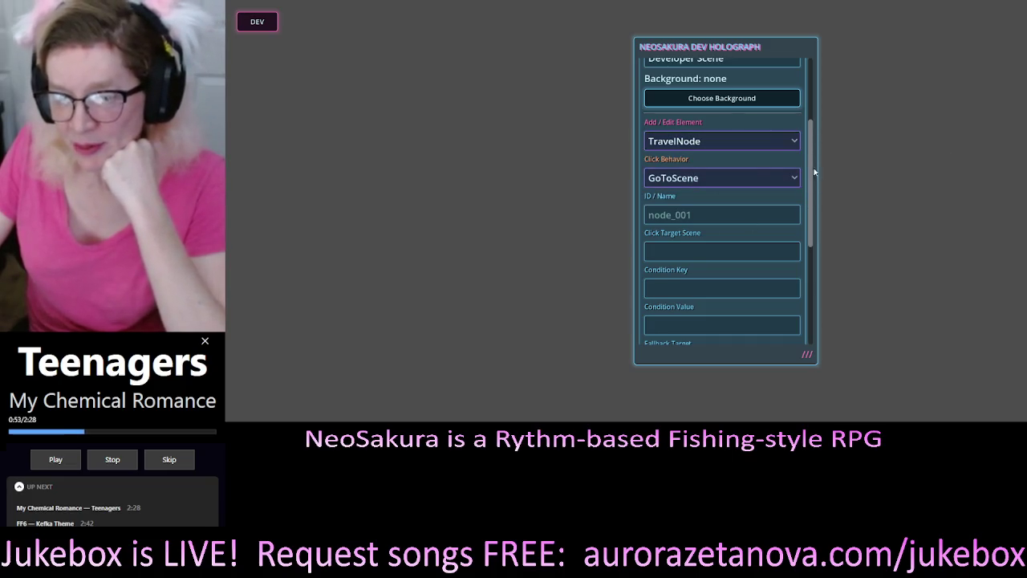
pyautogui.scroll(-1, 766, 207)
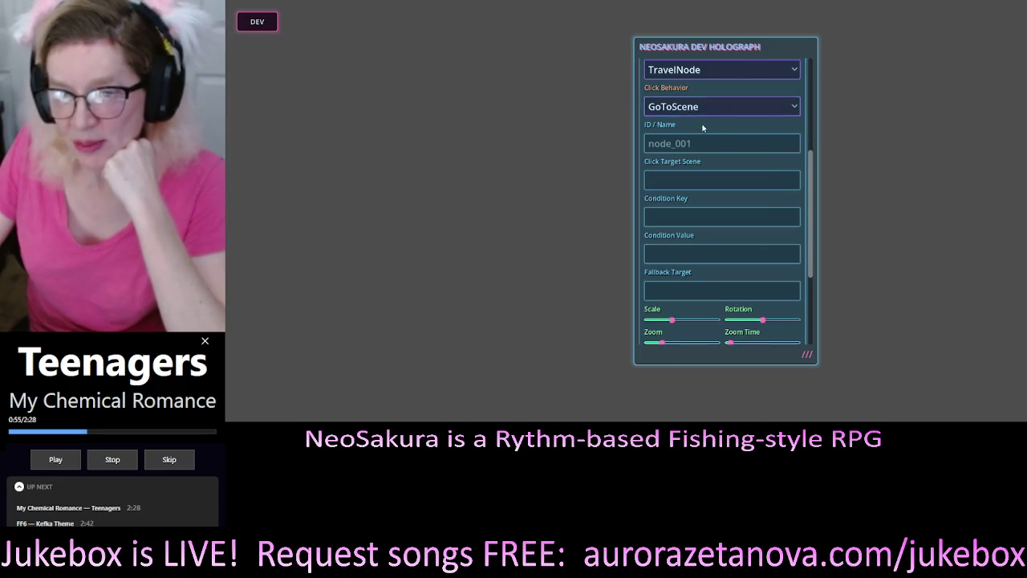
pyautogui.scroll(1, 739, 130)
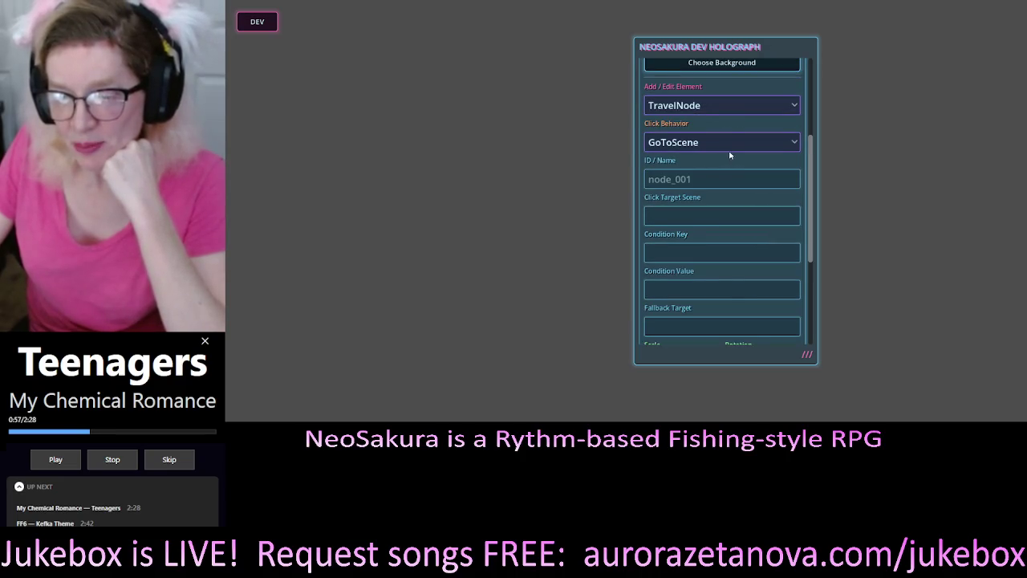
pyautogui.scroll(-1, 730, 155)
pyautogui.scroll(-1, 744, 162)
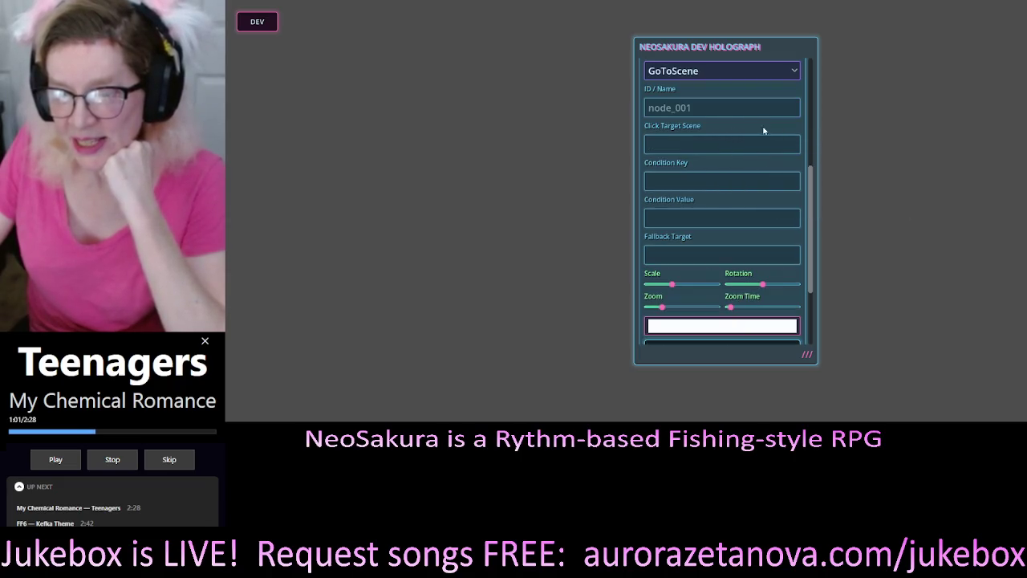
pyautogui.scroll(-1, 770, 155)
pyautogui.scroll(4, 768, 161)
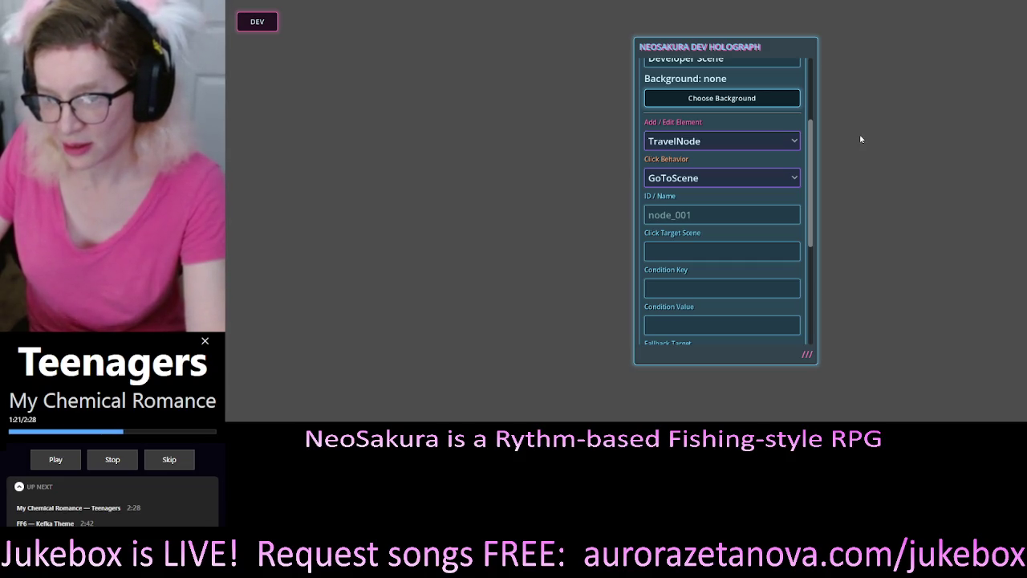
pyautogui.moveTo(797, 142)
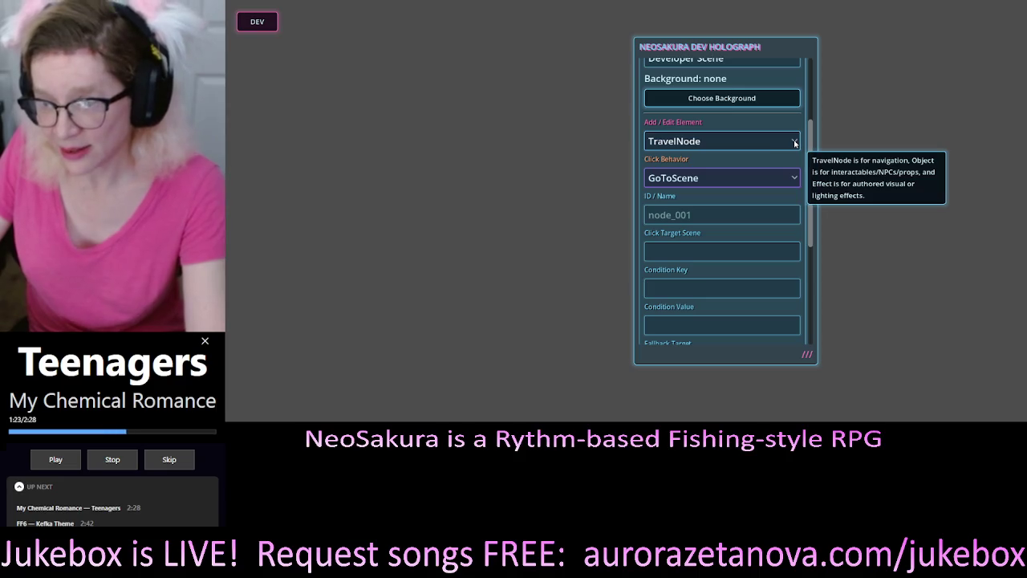
pyautogui.click(796, 143)
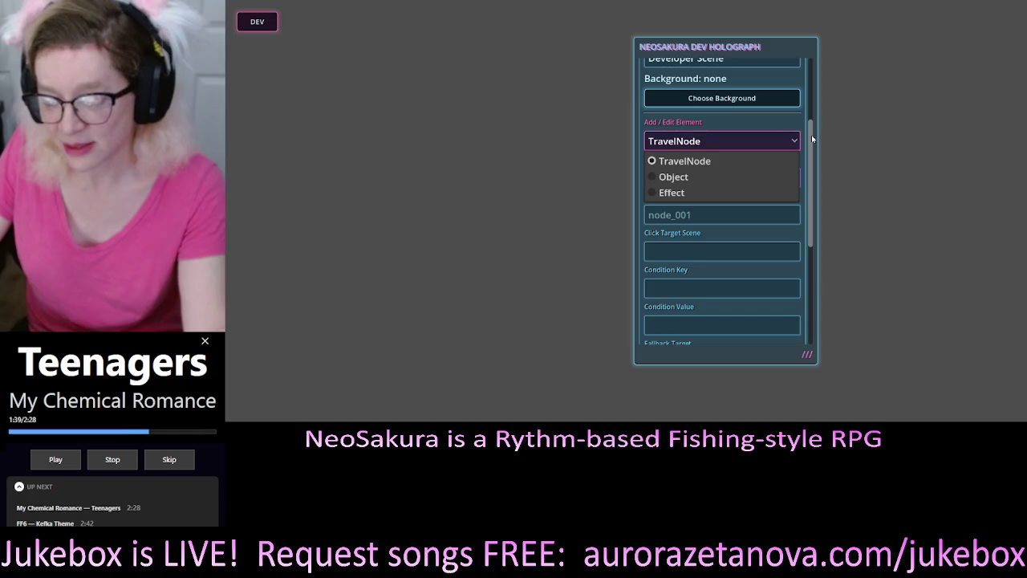
pyautogui.moveTo(811, 138); pyautogui.dragTo(808, 254)
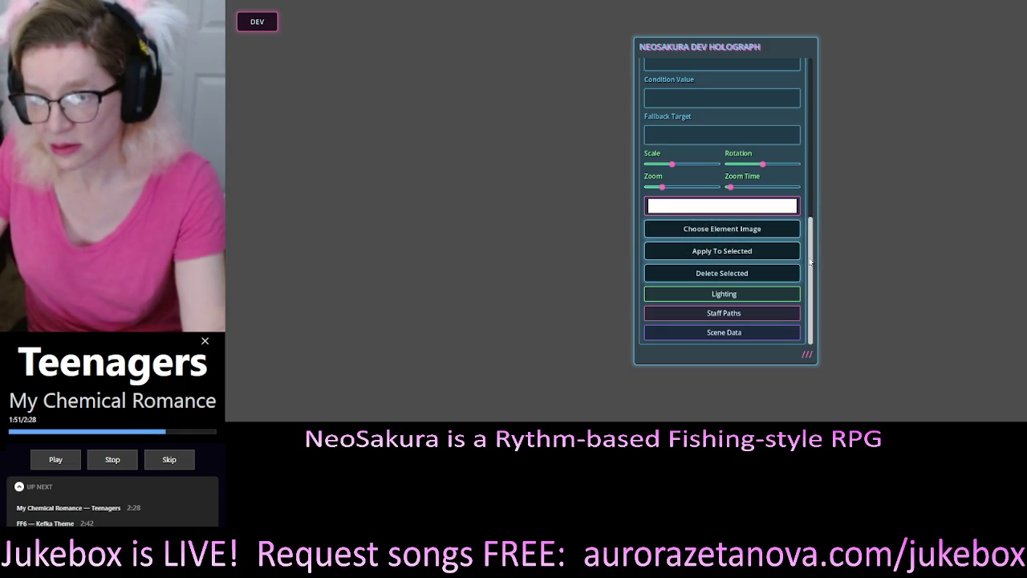
# Keep node_001 as a GoToScene TravelNode and focus its blank Click Target Scene field.
pyautogui.scroll(5, 802, 257)
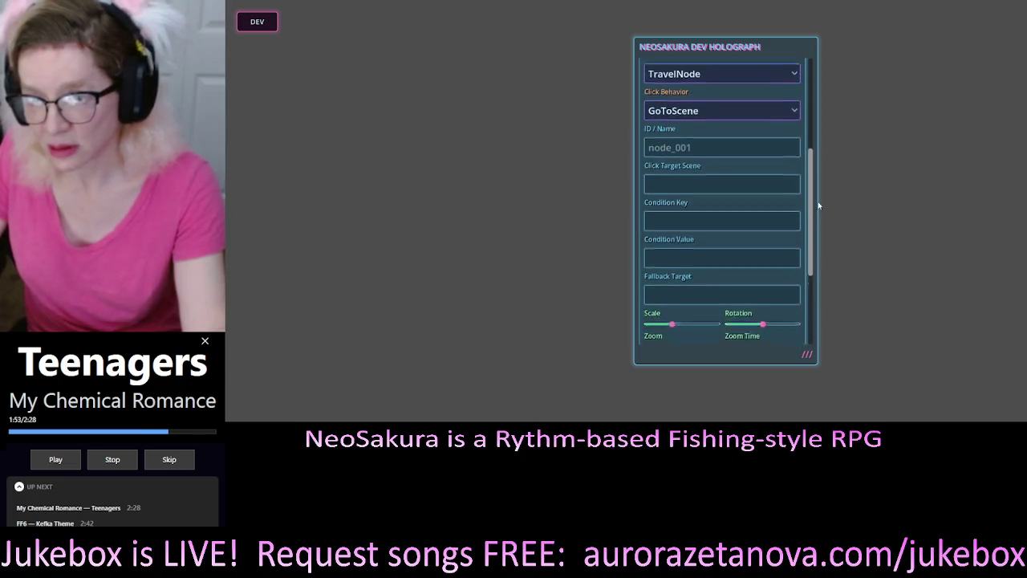
pyautogui.click(722, 129)
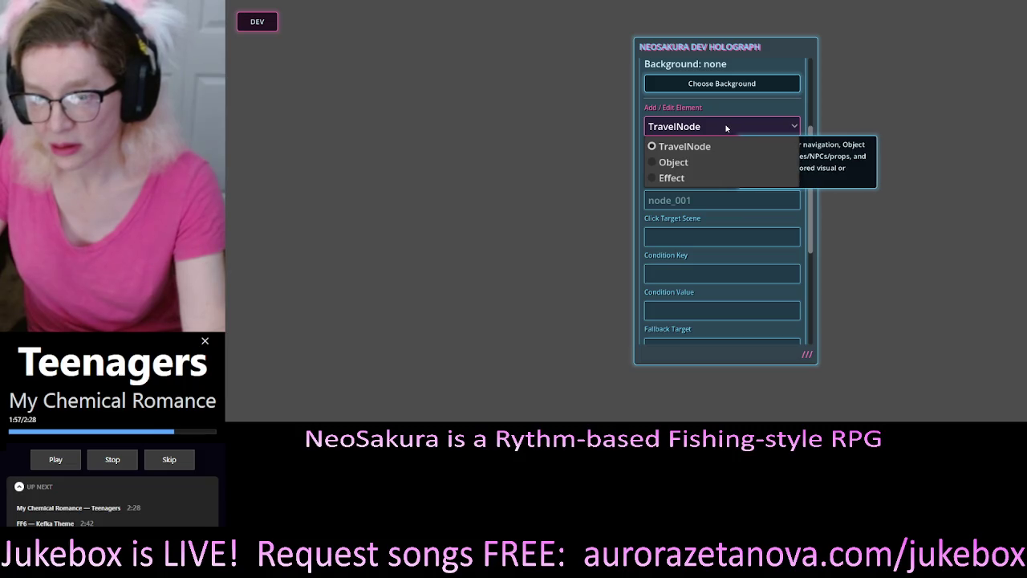
pyautogui.click(705, 147)
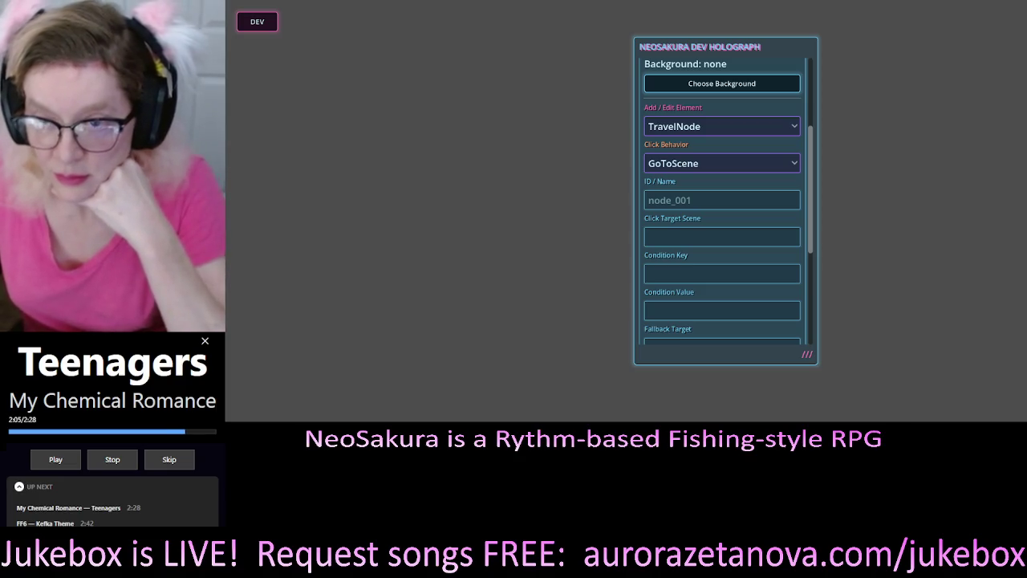
pyautogui.scroll(3, 682, 183)
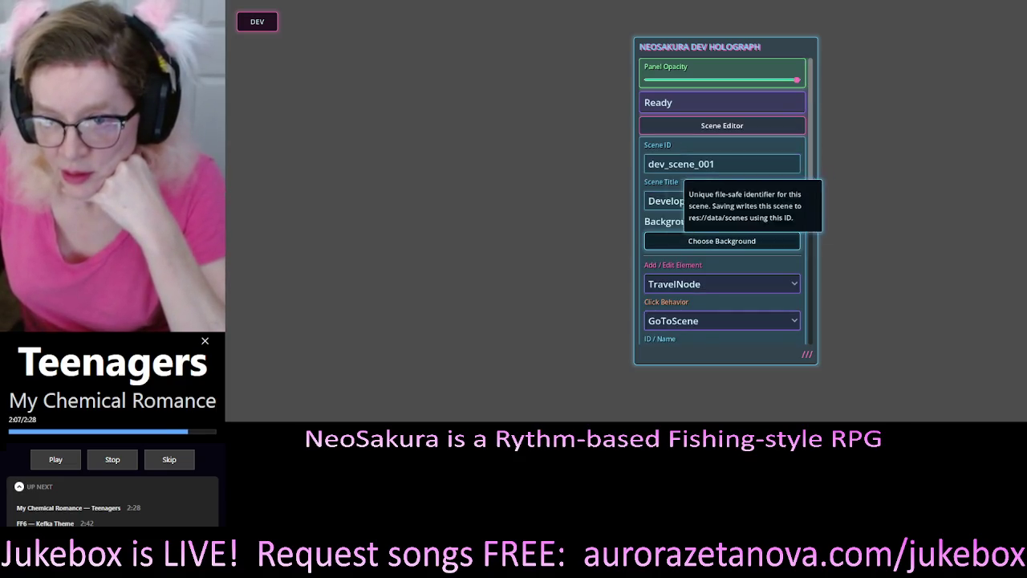
pyautogui.scroll(-3, 722, 201)
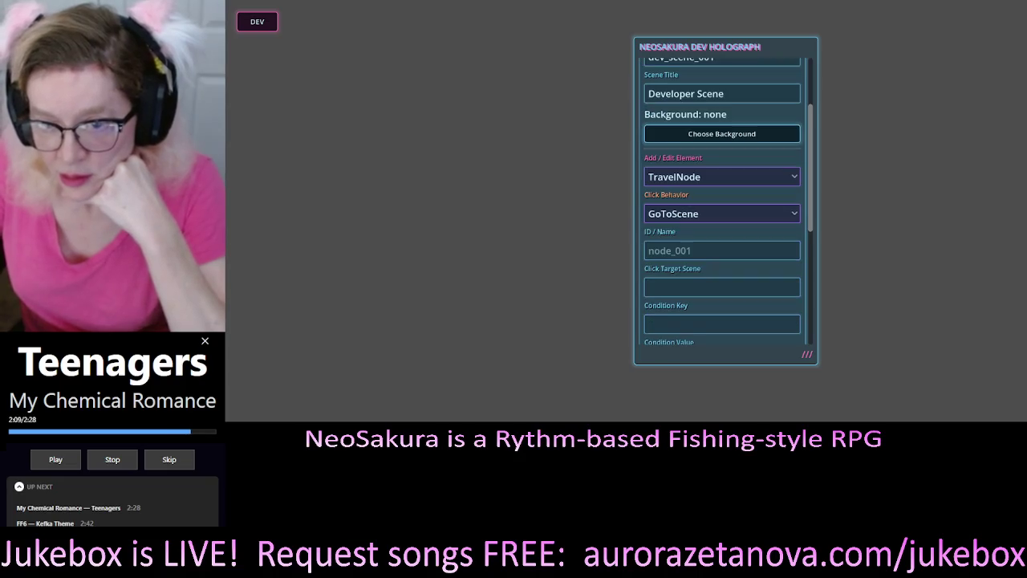
pyautogui.click(714, 214)
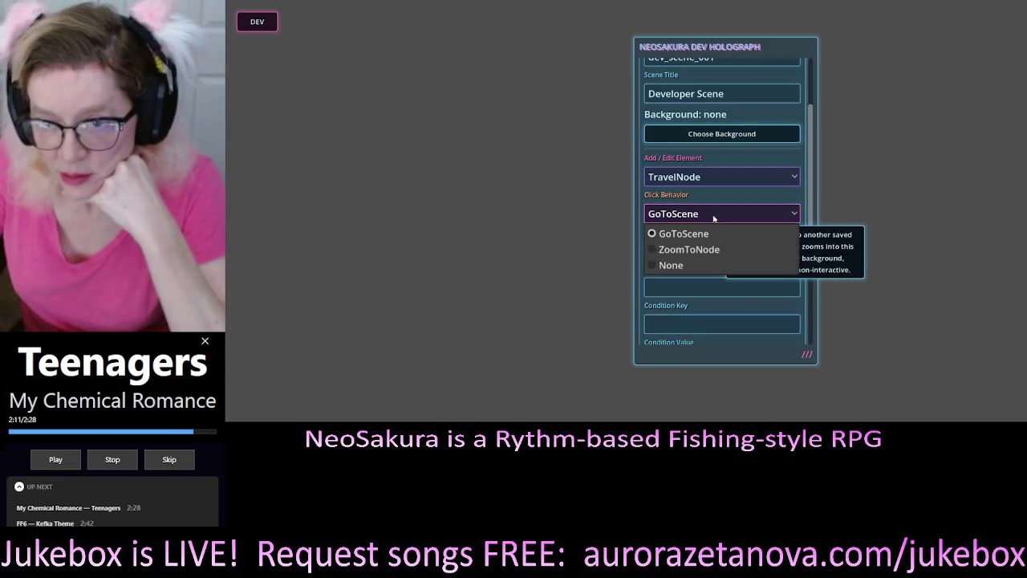
pyautogui.click(746, 233)
pyautogui.scroll(-1, 742, 229)
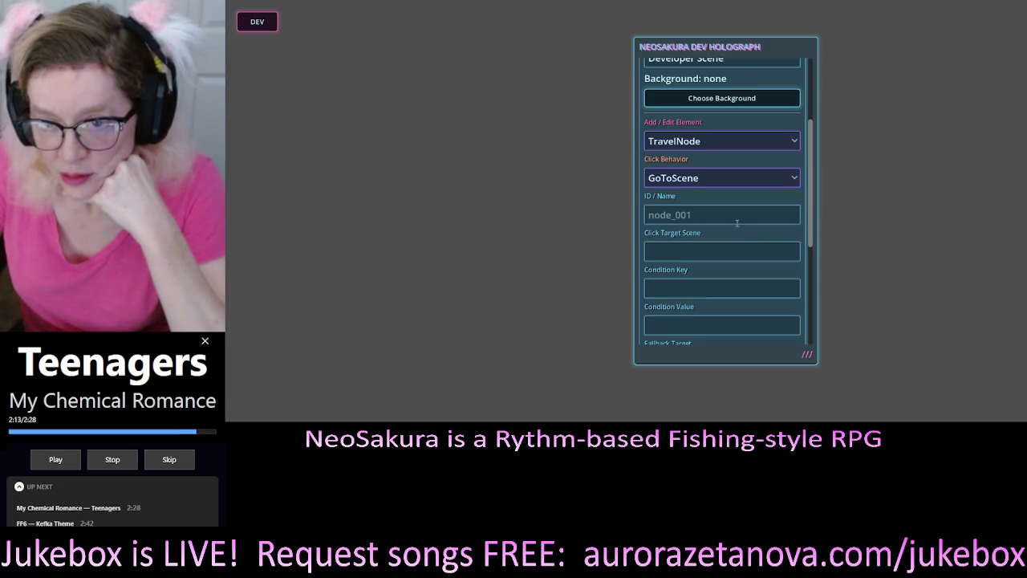
pyautogui.click(686, 252)
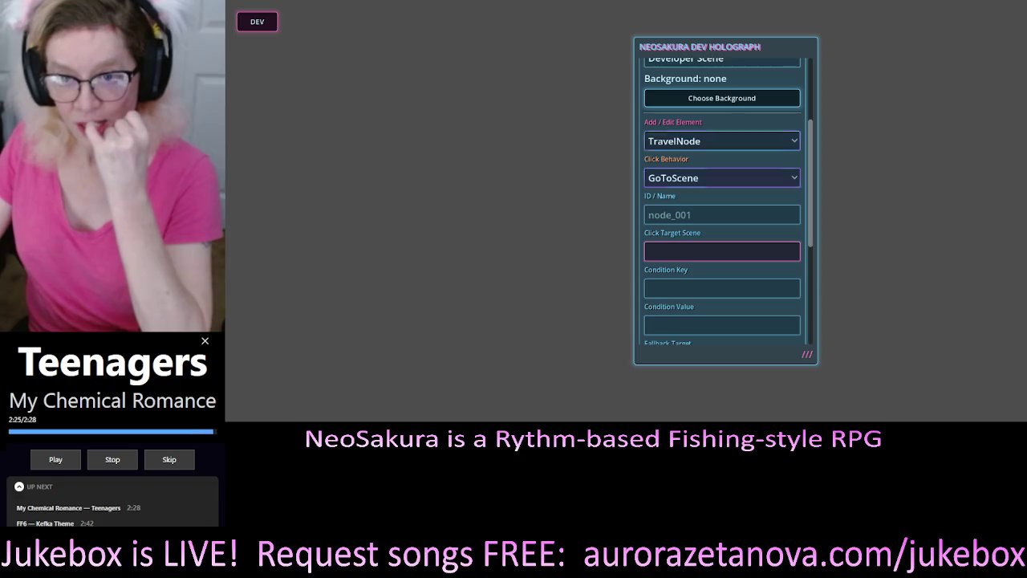
pyautogui.moveTo(707, 144)
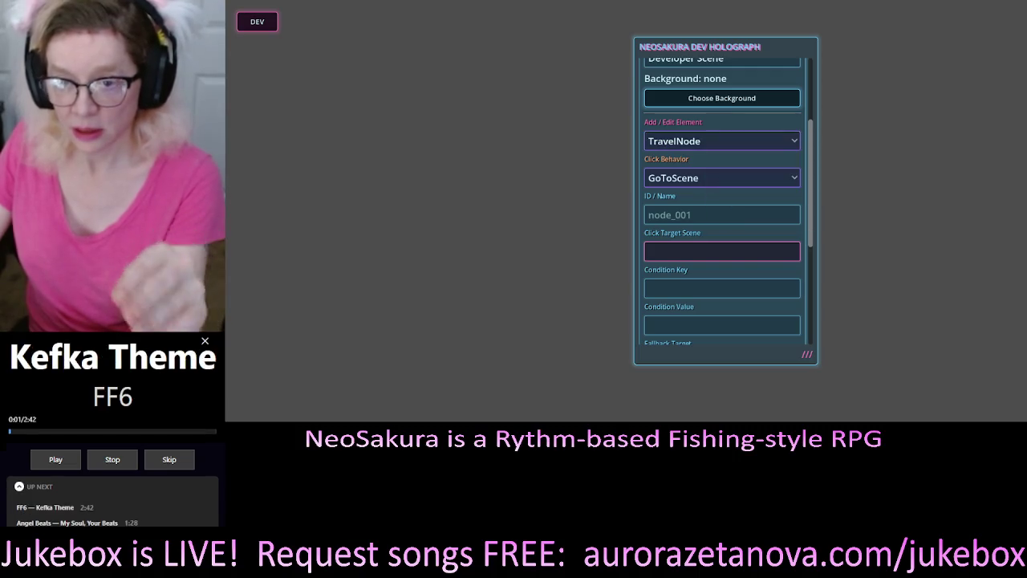
pyautogui.scroll(-3, 722, 201)
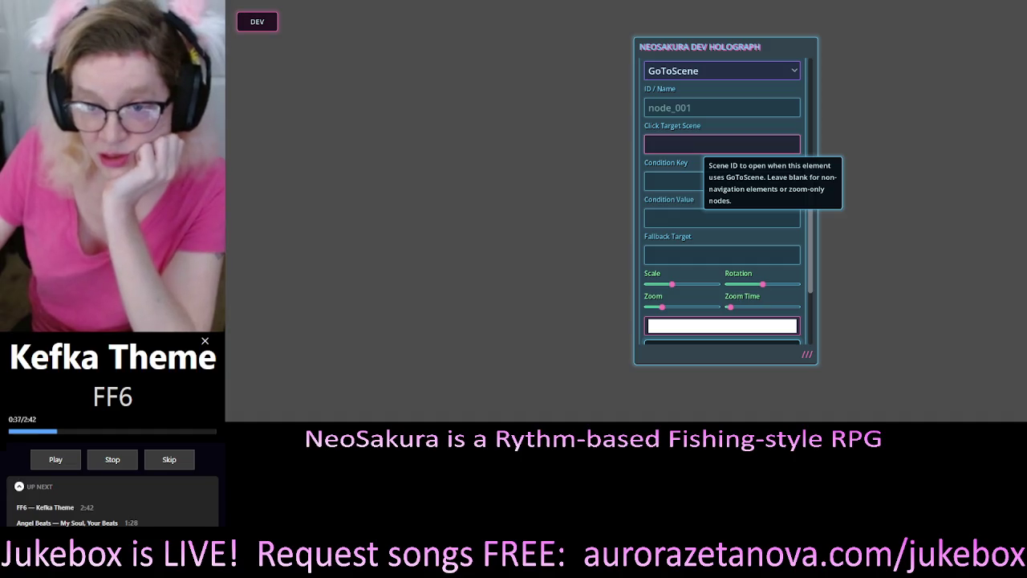
pyautogui.moveTo(666, 177)
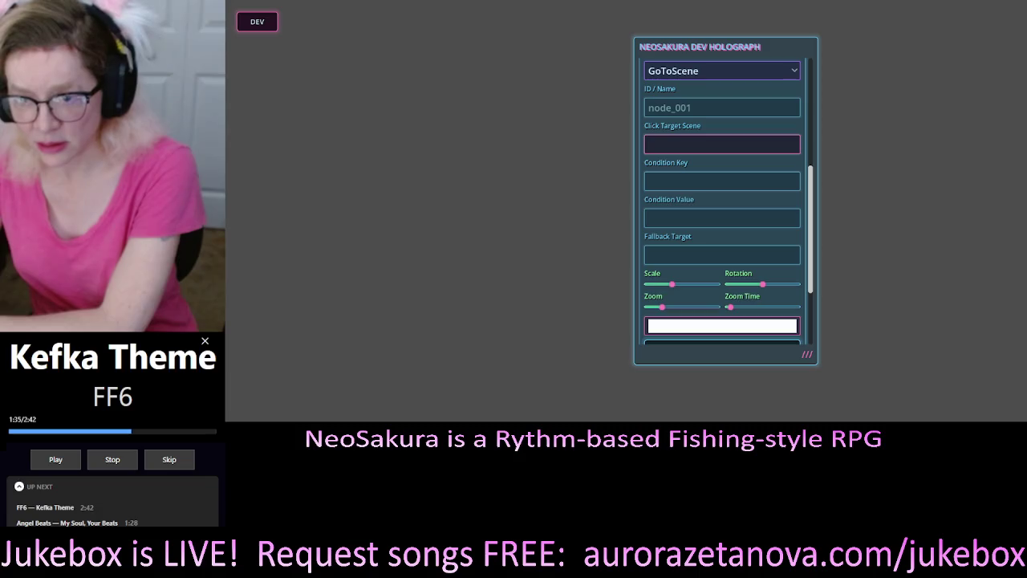
pyautogui.scroll(-3, 658, 224)
pyautogui.scroll(2, 658, 224)
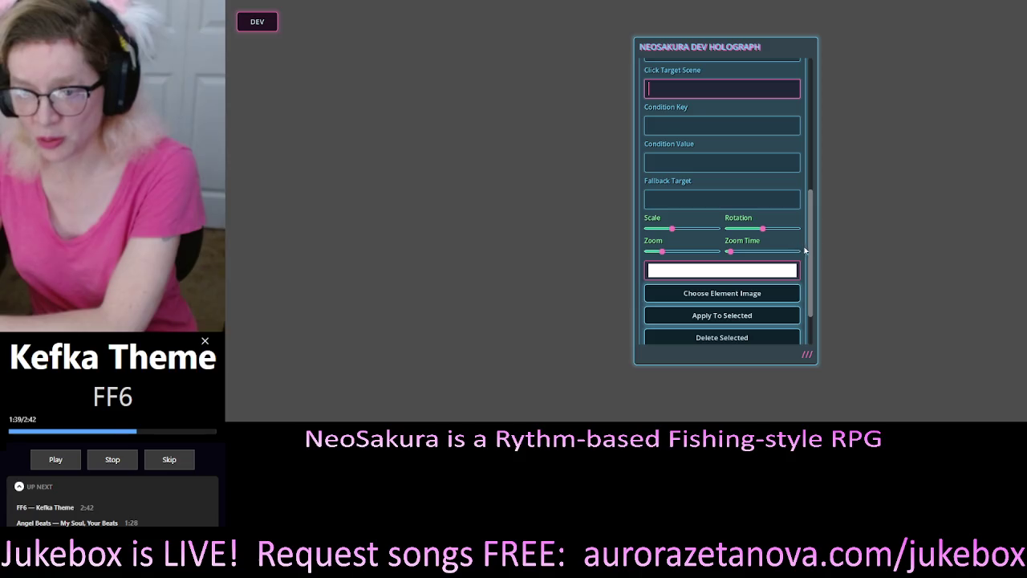
pyautogui.moveTo(814, 243); pyautogui.dragTo(816, 204)
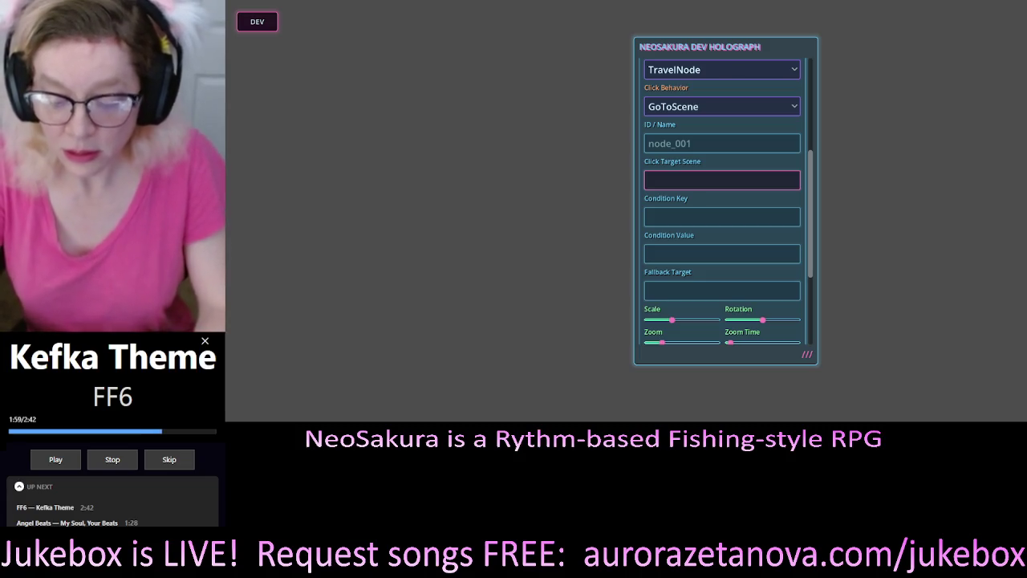
pyautogui.scroll(3, 722, 201)
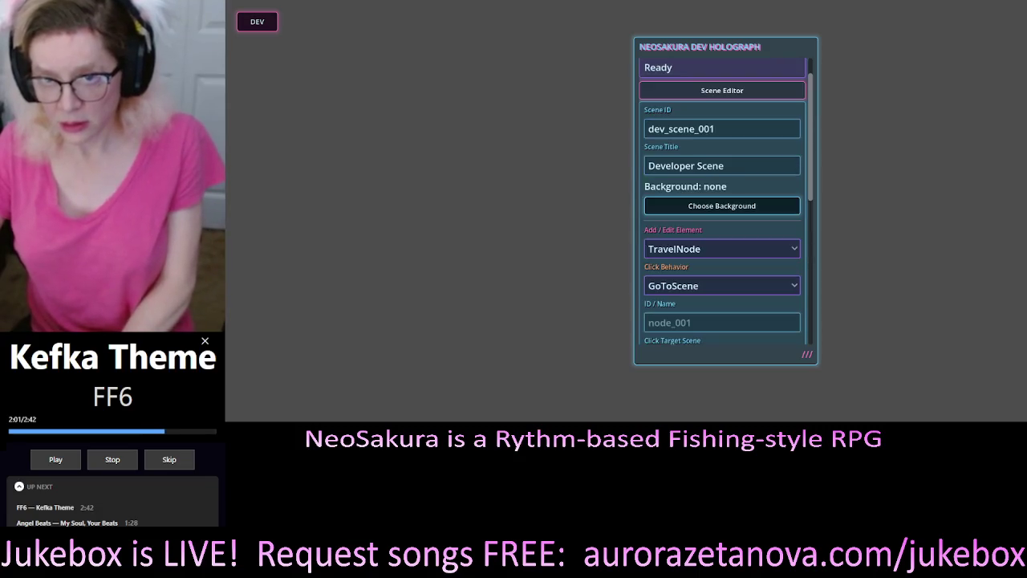
# Change the element type from TravelNode to Object and check the click behavior choices unchanged.
pyautogui.scroll(-3, 723, 201)
pyautogui.click(683, 105)
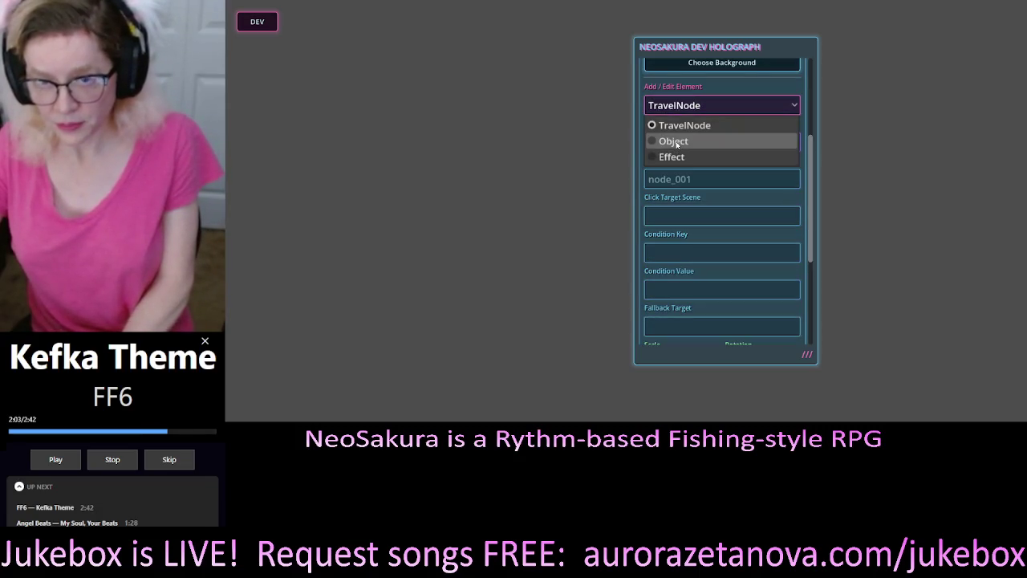
pyautogui.click(676, 142)
pyautogui.scroll(-1, 705, 122)
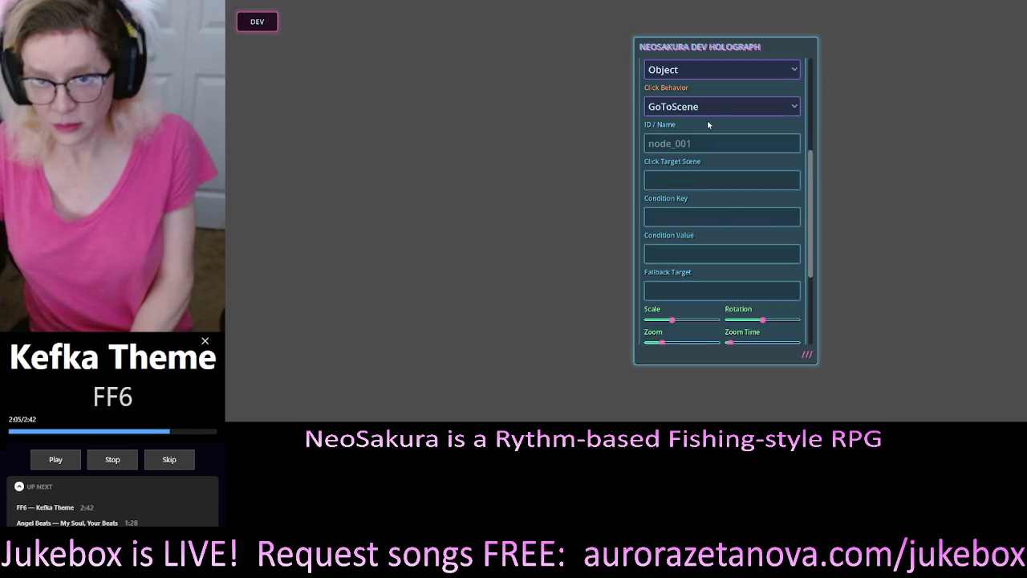
pyautogui.click(717, 106)
pyautogui.click(721, 107)
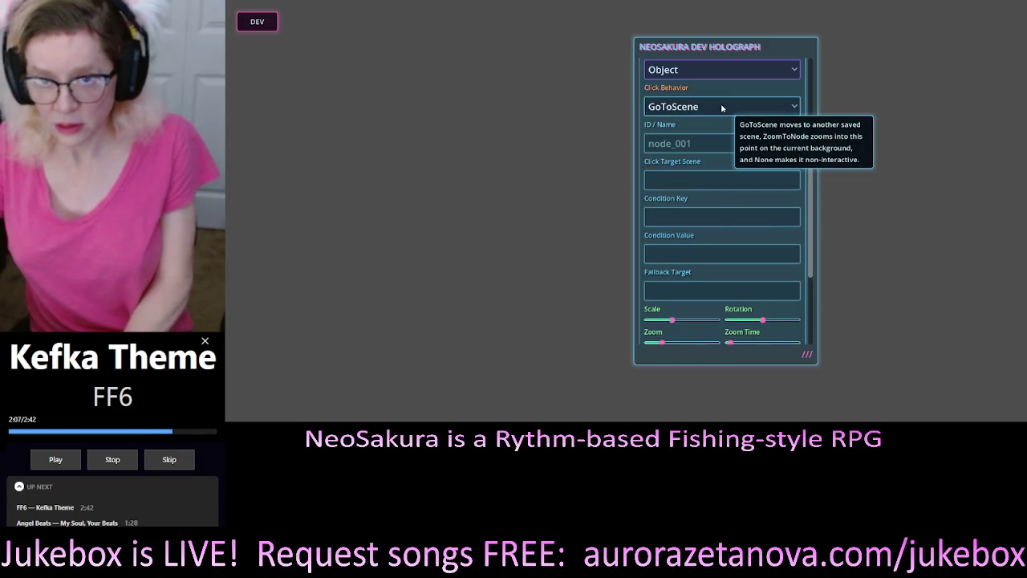
pyautogui.scroll(2, 722, 112)
pyautogui.scroll(-2, 726, 108)
pyautogui.scroll(1, 719, 114)
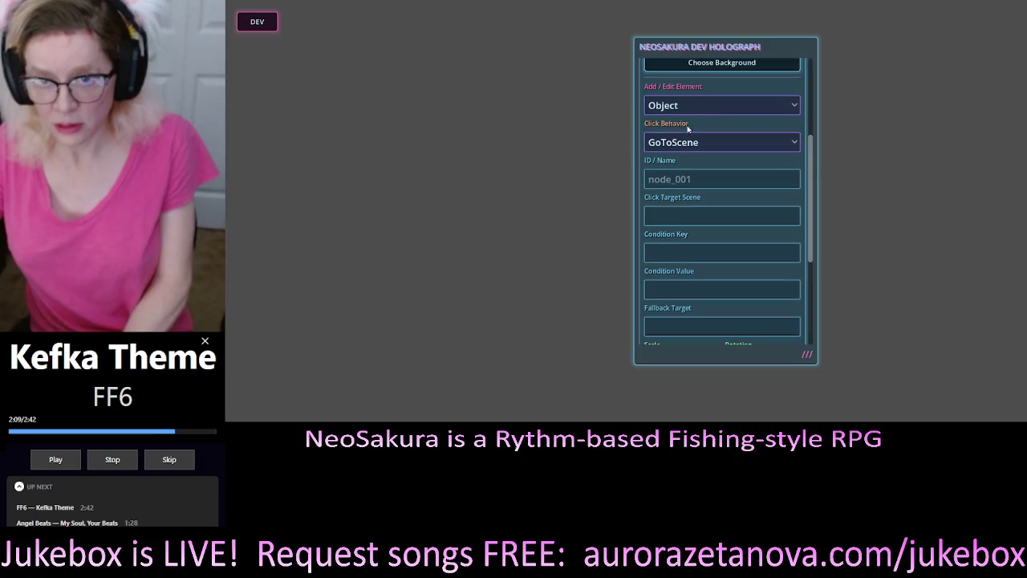
# Reopen the Click Behavior list a few times, leaving GoToScene selected.
pyautogui.click(701, 144)
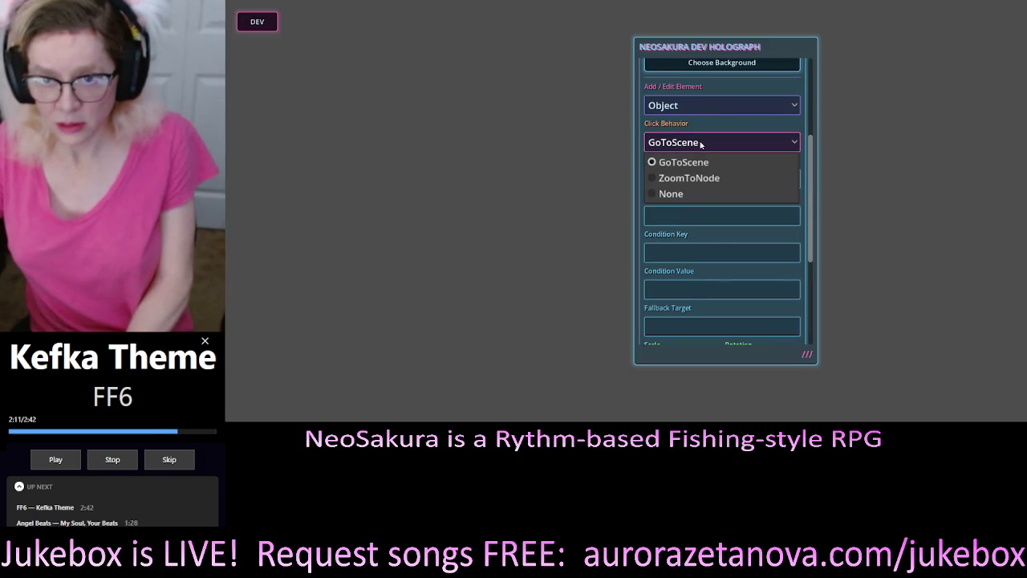
pyautogui.click(745, 129)
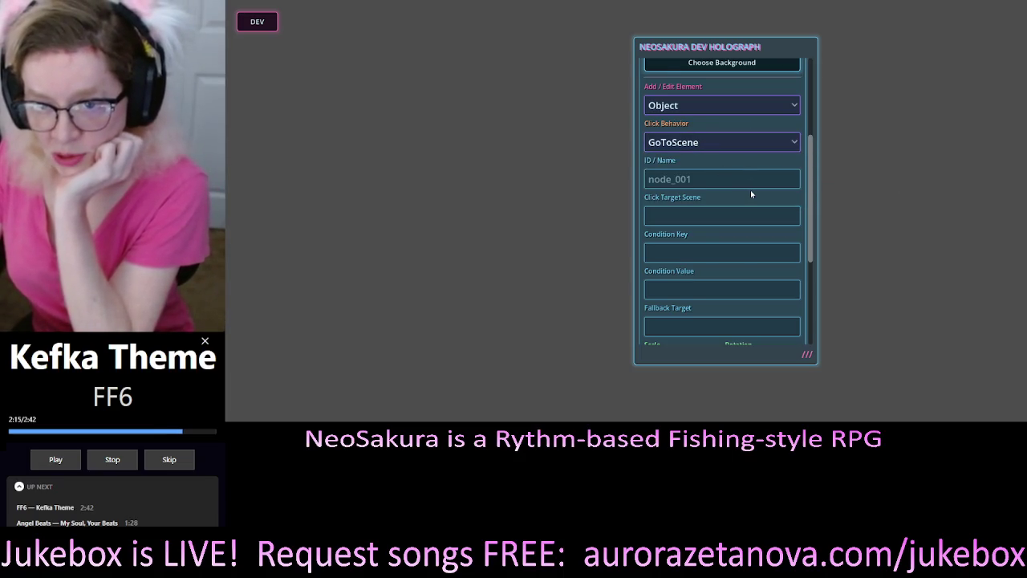
pyautogui.scroll(-1, 751, 190)
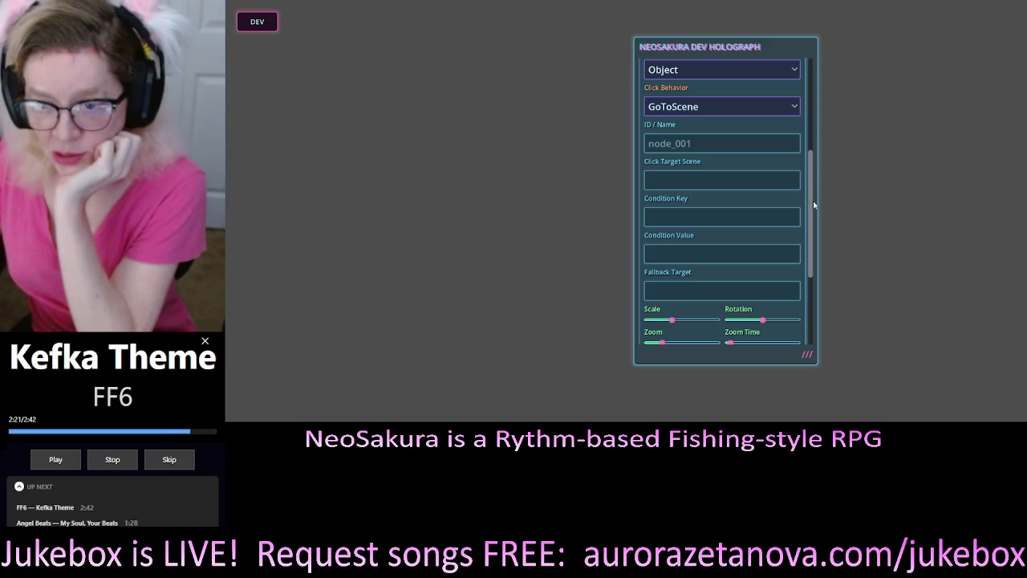
pyautogui.scroll(-1, 814, 203)
pyautogui.scroll(1, 814, 202)
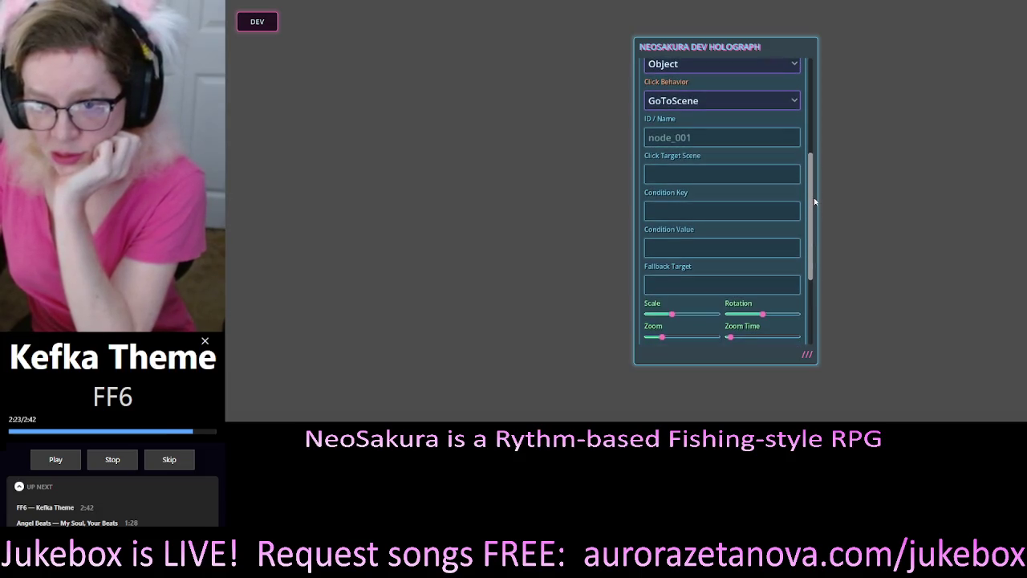
pyautogui.scroll(1, 814, 196)
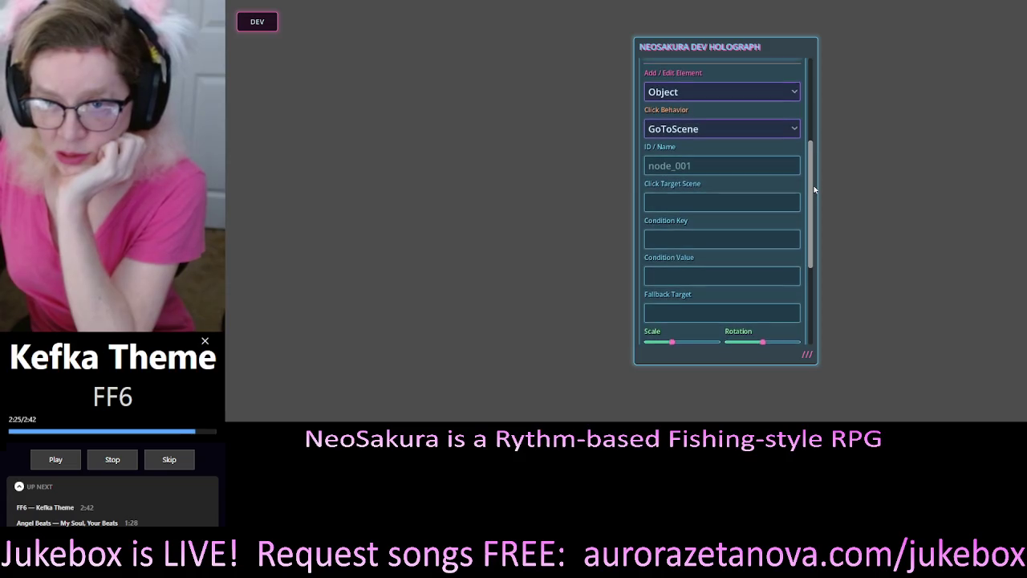
pyautogui.click(688, 115)
pyautogui.click(687, 115)
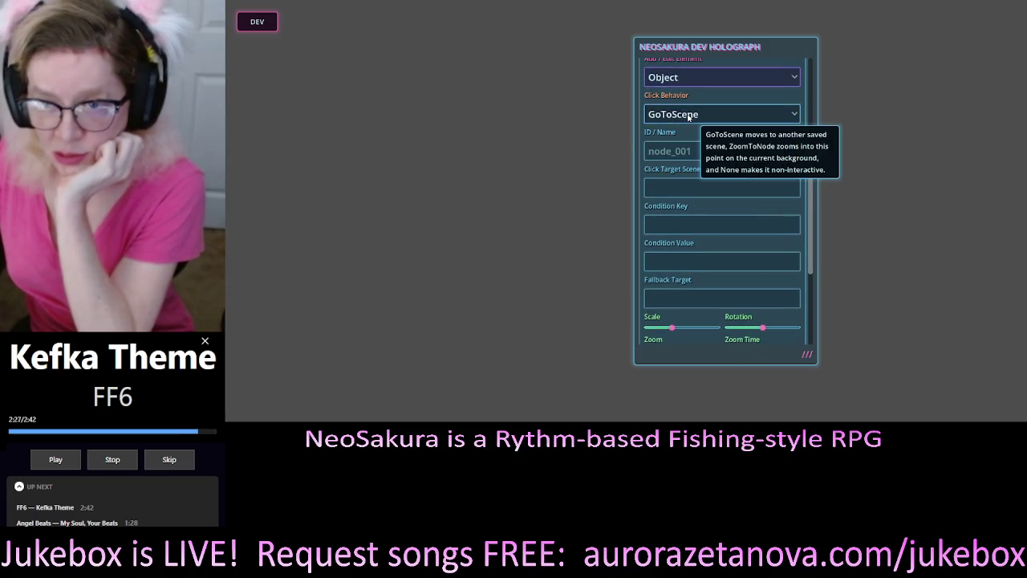
pyautogui.click(688, 115)
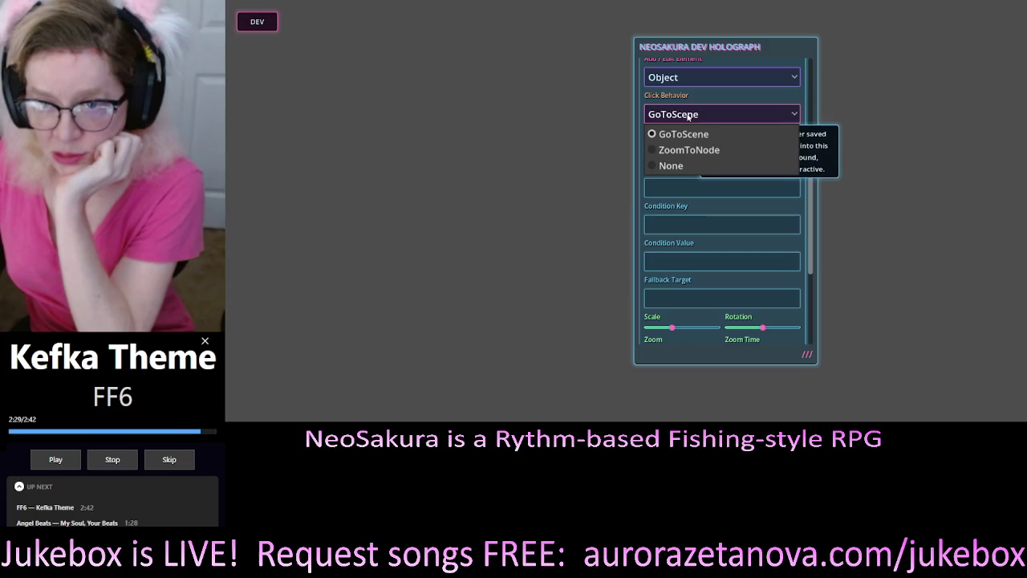
pyautogui.click(687, 115)
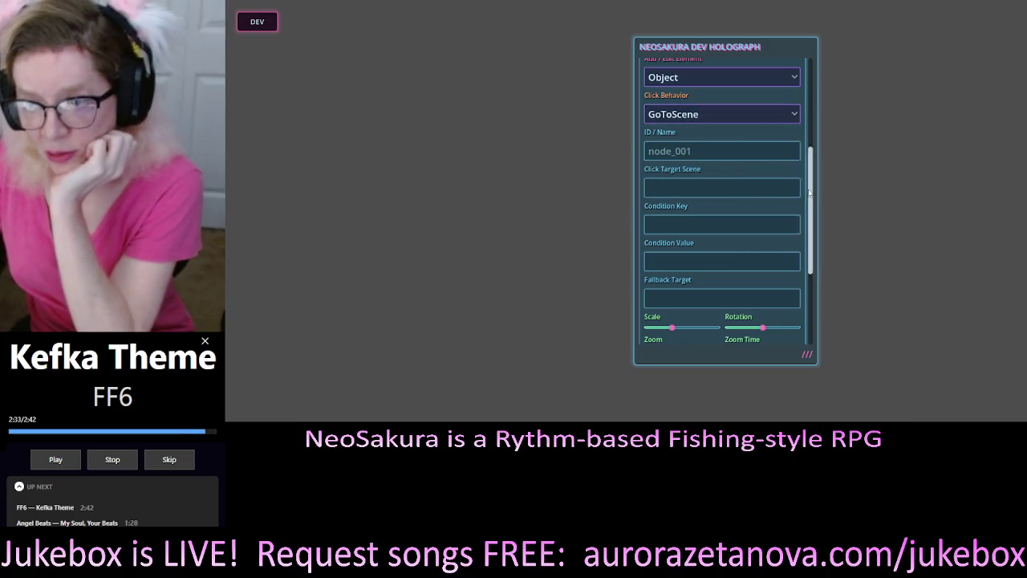
pyautogui.scroll(-1, 811, 200)
pyautogui.scroll(1, 812, 197)
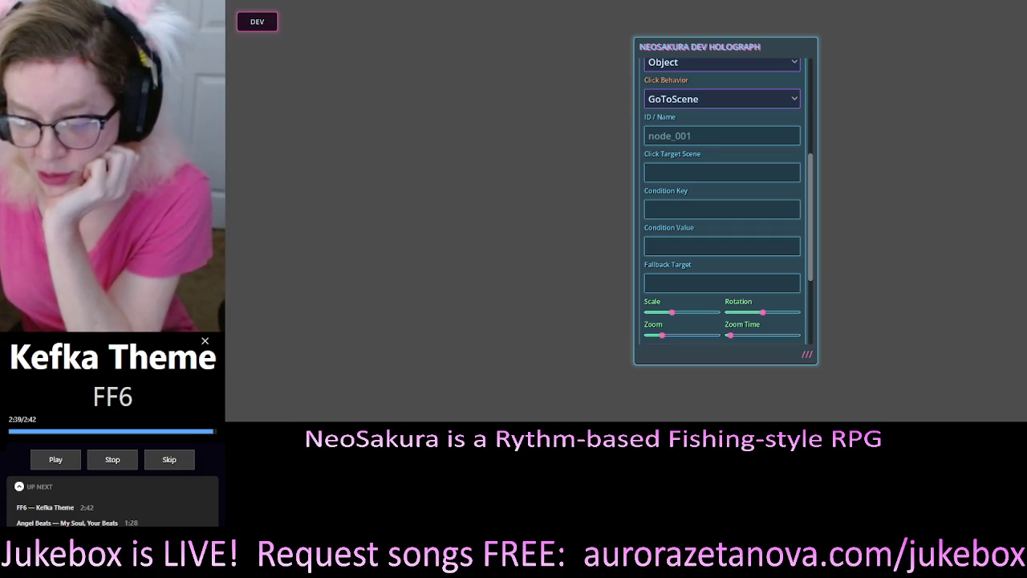
pyautogui.scroll(3, 723, 201)
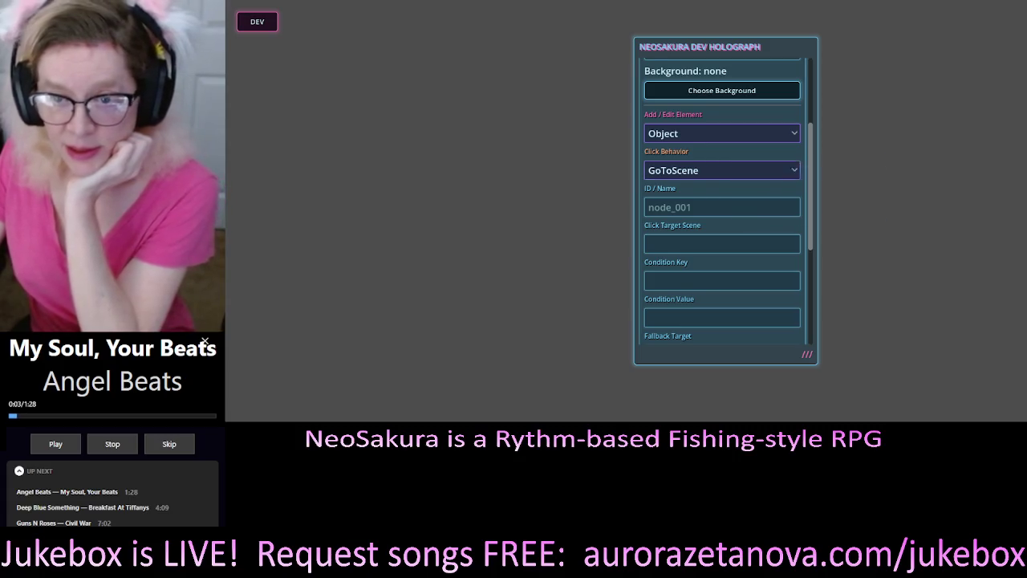
pyautogui.scroll(-1, 722, 201)
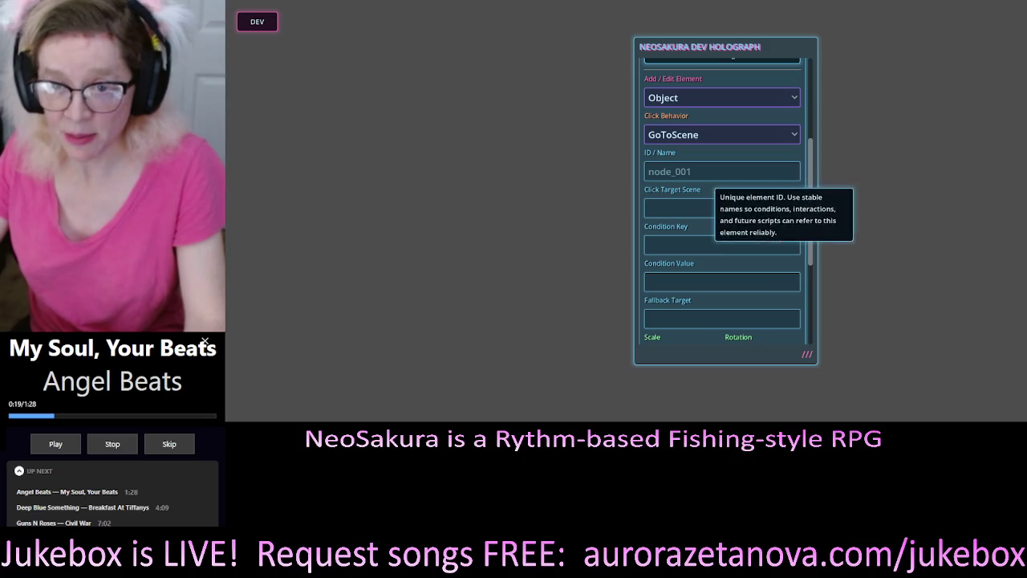
pyautogui.scroll(-2, 723, 200)
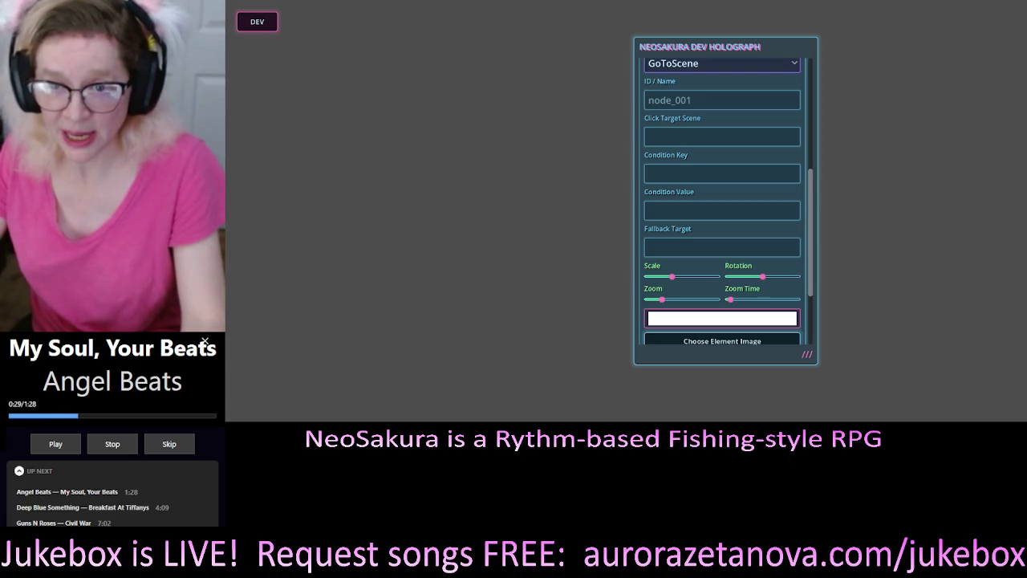
pyautogui.scroll(-3, 722, 201)
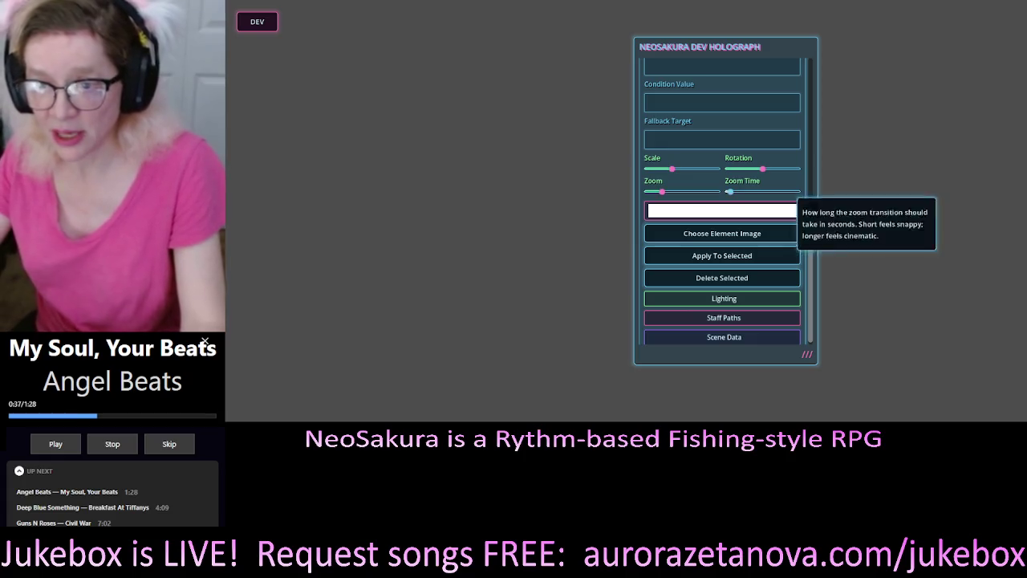
pyautogui.scroll(2, 722, 210)
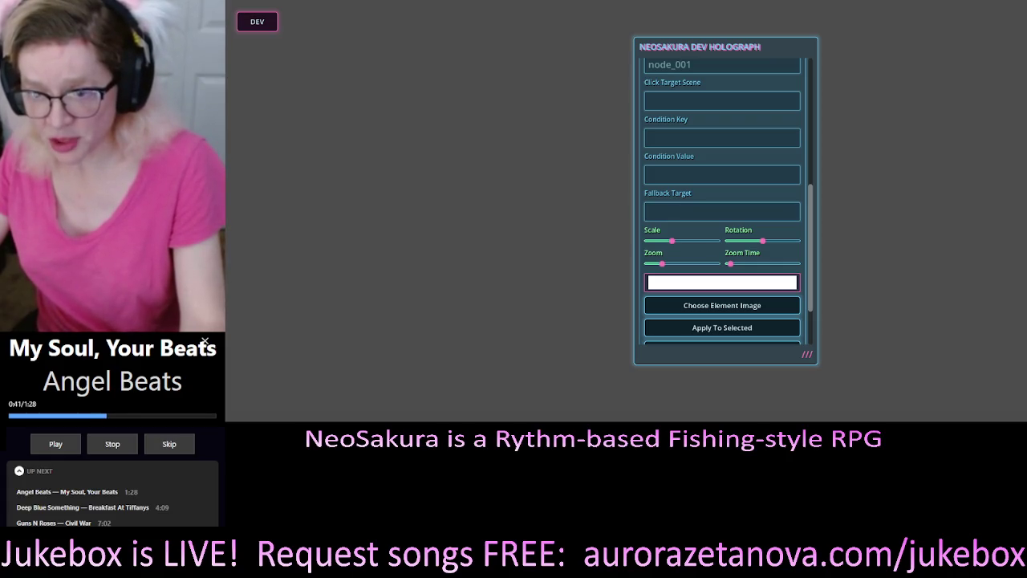
pyautogui.scroll(1, 723, 201)
pyautogui.scroll(-3, 722, 200)
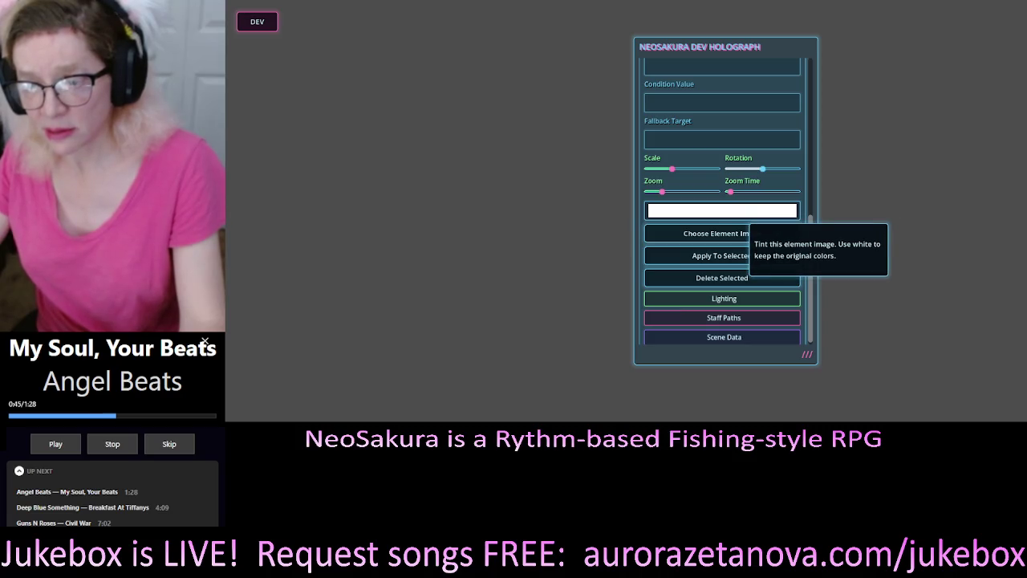
pyautogui.scroll(7, 758, 221)
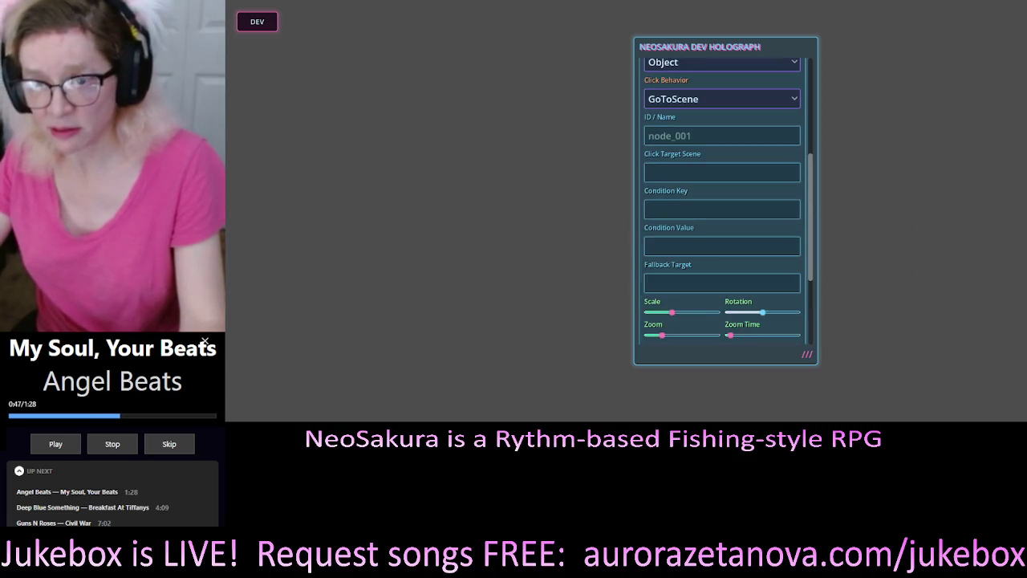
pyautogui.scroll(-2, 726, 201)
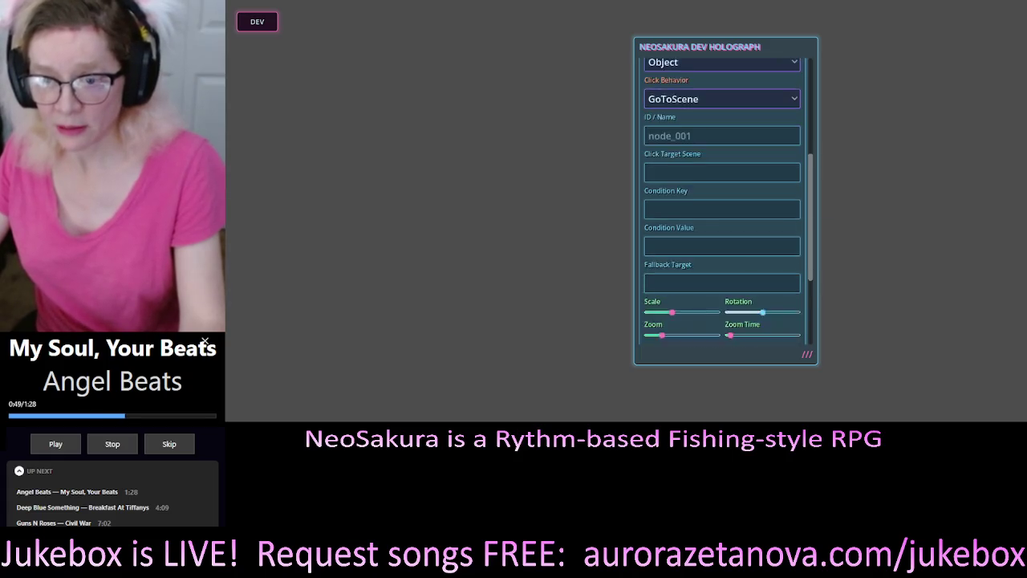
pyautogui.scroll(1, 727, 200)
pyautogui.scroll(1, 738, 201)
pyautogui.click(706, 97)
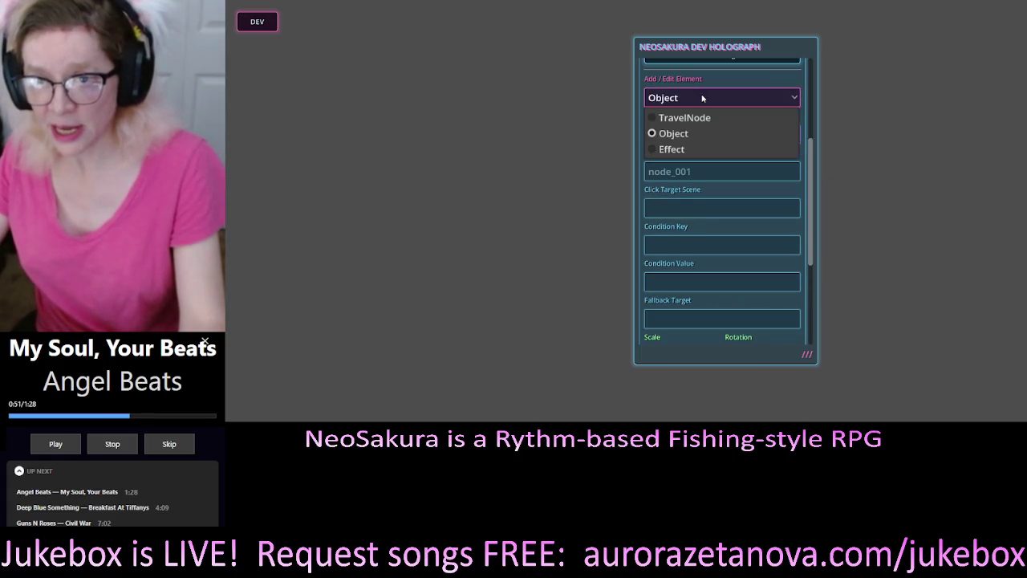
pyautogui.click(671, 149)
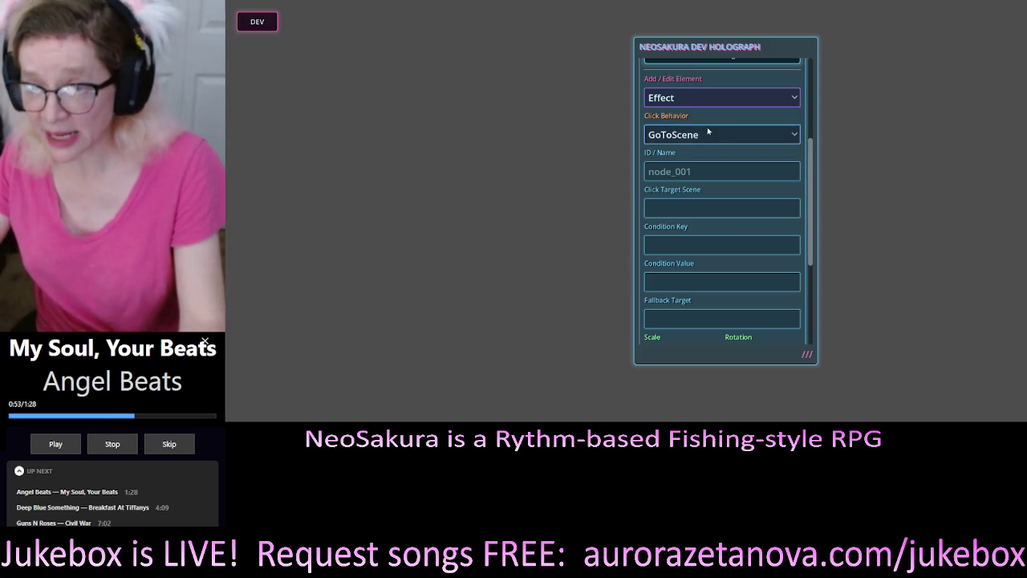
pyautogui.moveTo(668, 81)
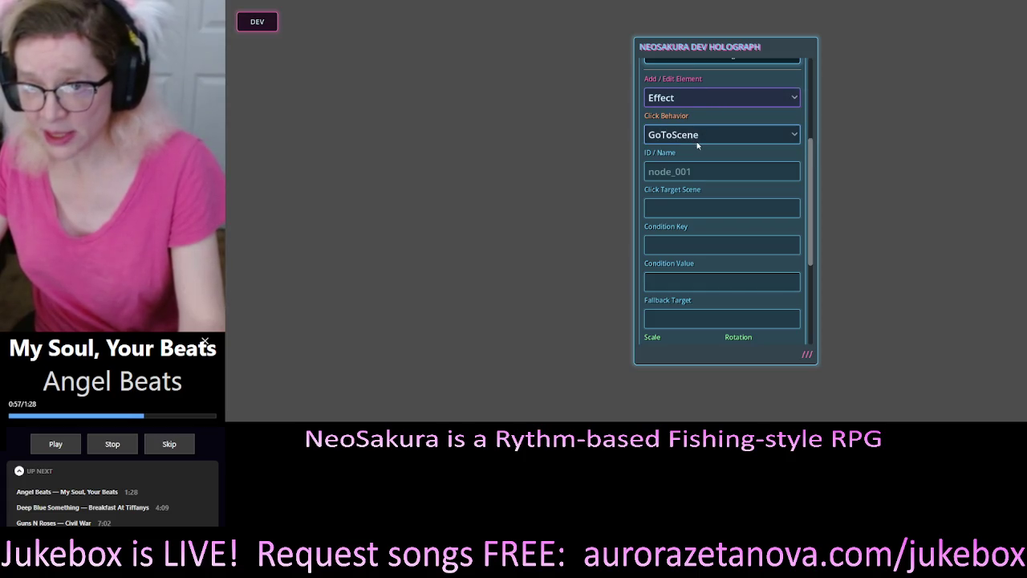
pyautogui.moveTo(746, 141)
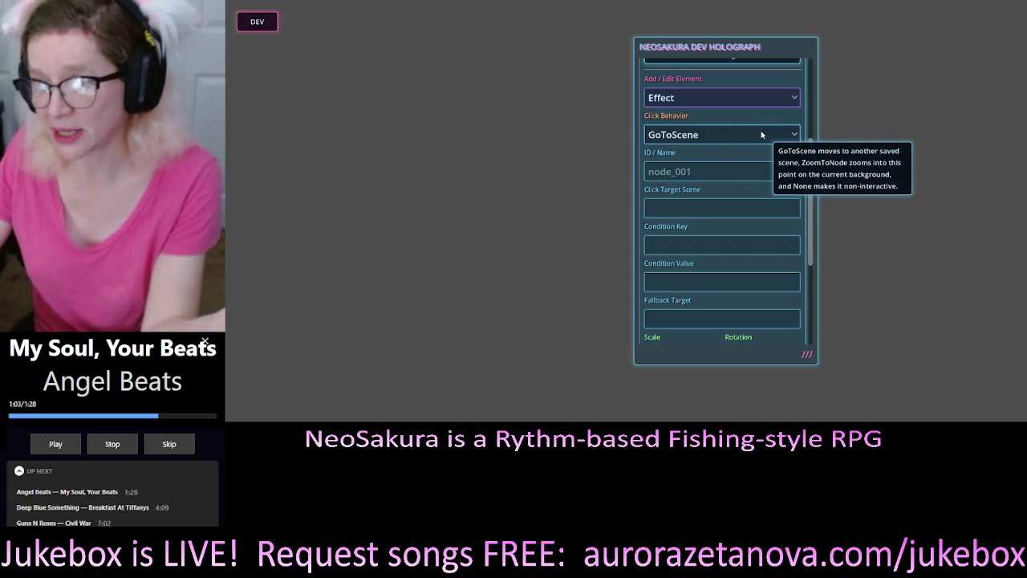
pyautogui.moveTo(772, 169)
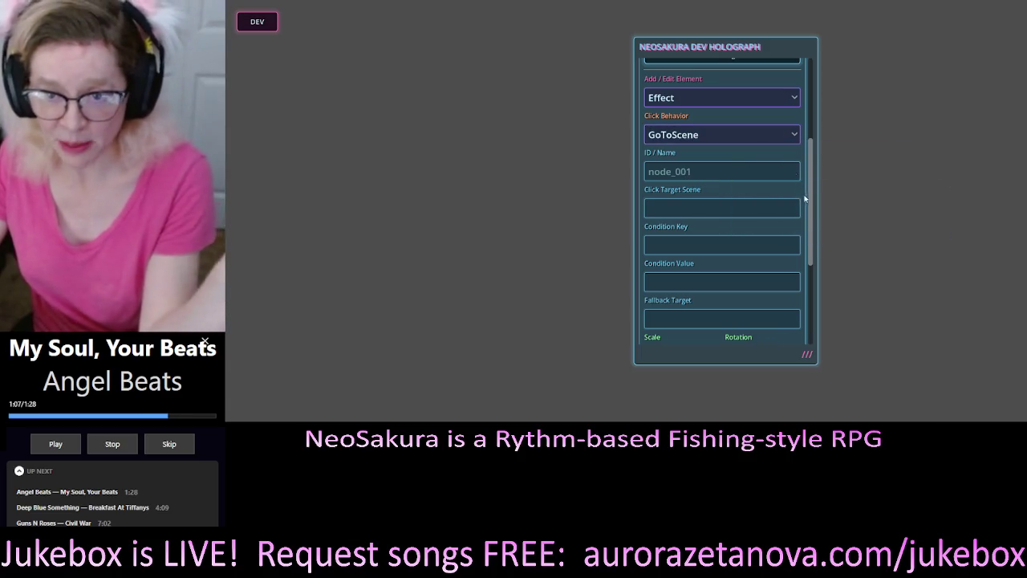
pyautogui.scroll(-2, 741, 123)
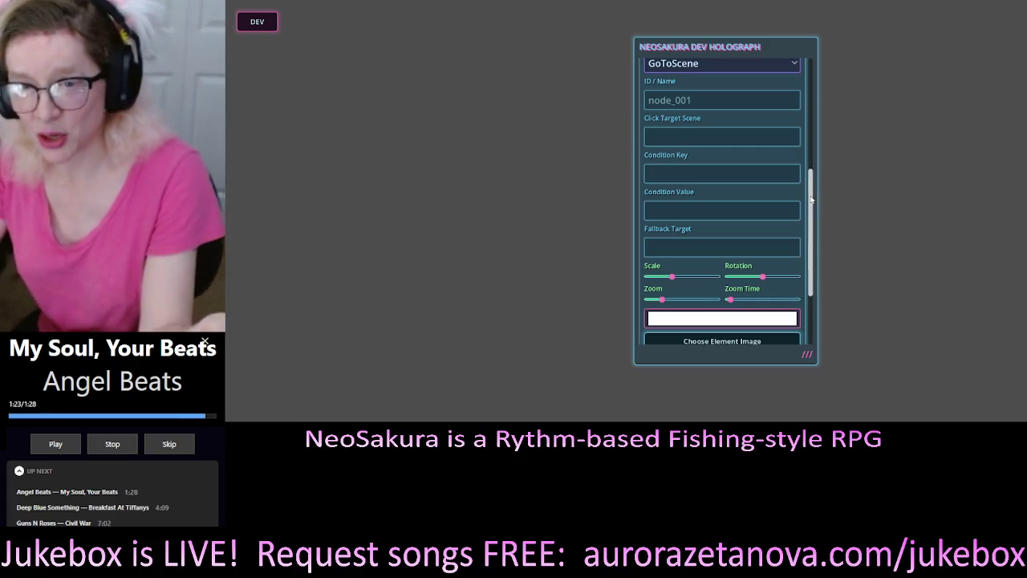
pyautogui.scroll(1, 810, 201)
pyautogui.scroll(1, 813, 182)
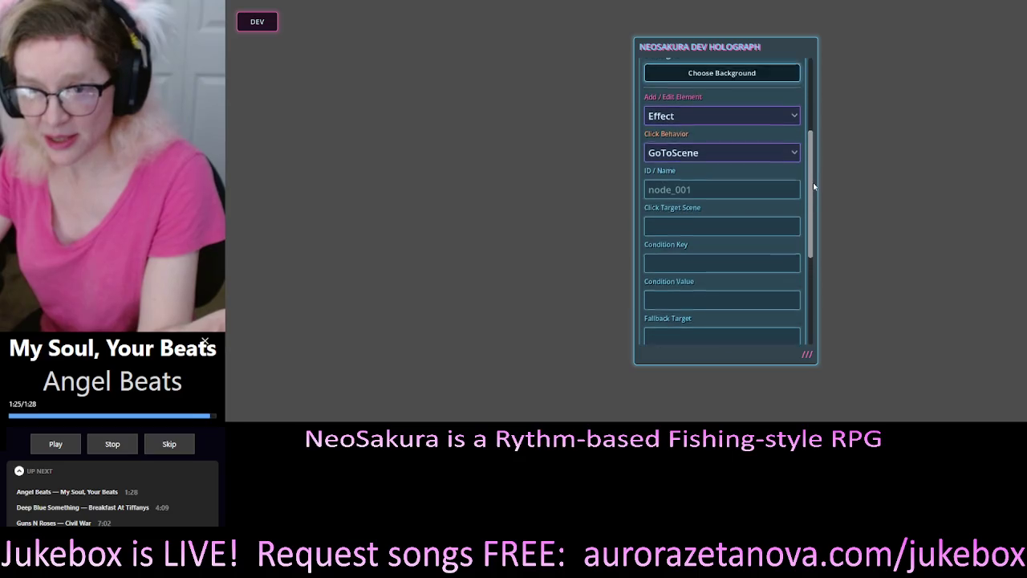
pyautogui.scroll(-2, 811, 192)
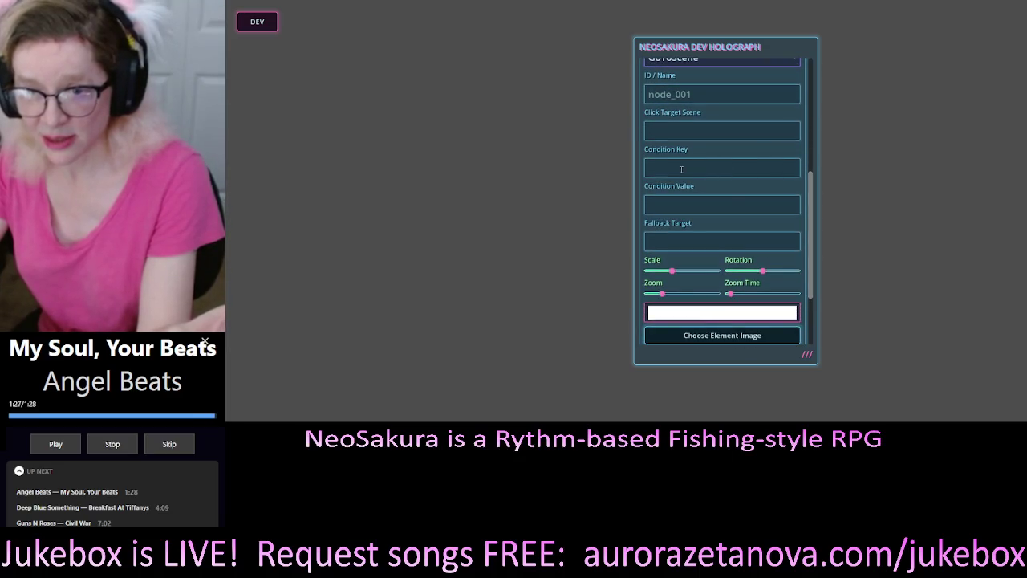
pyautogui.moveTo(684, 169)
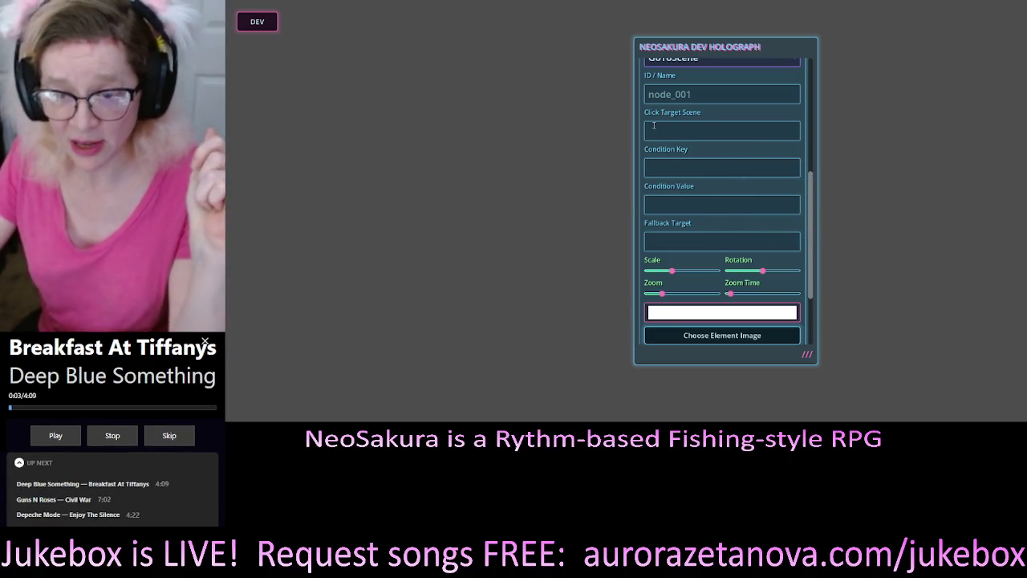
pyautogui.moveTo(818, 193)
pyautogui.mouseDown()
pyautogui.moveTo(819, 220)
pyautogui.moveTo(814, 190)
pyautogui.mouseUp()
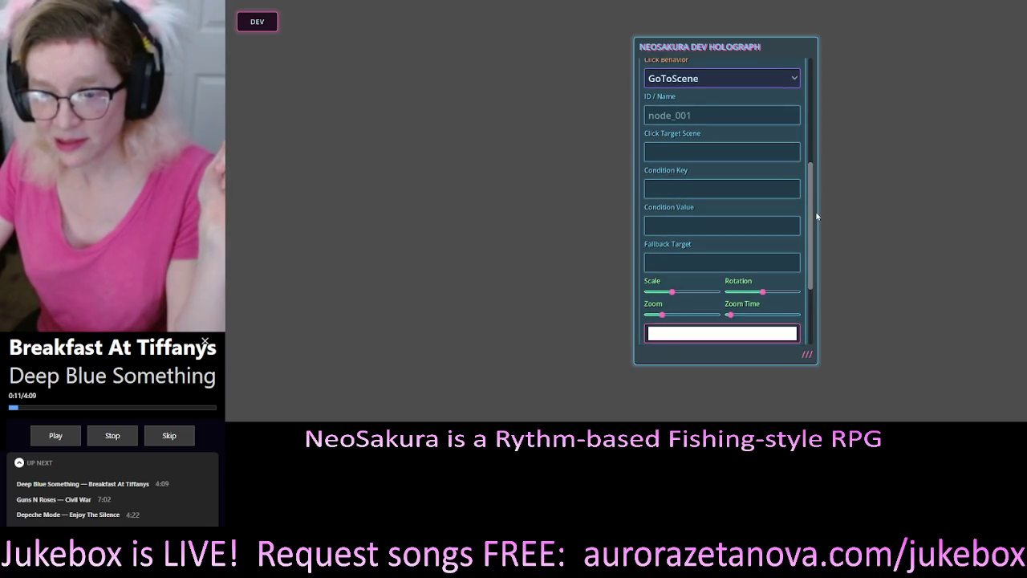
pyautogui.scroll(-2, 813, 231)
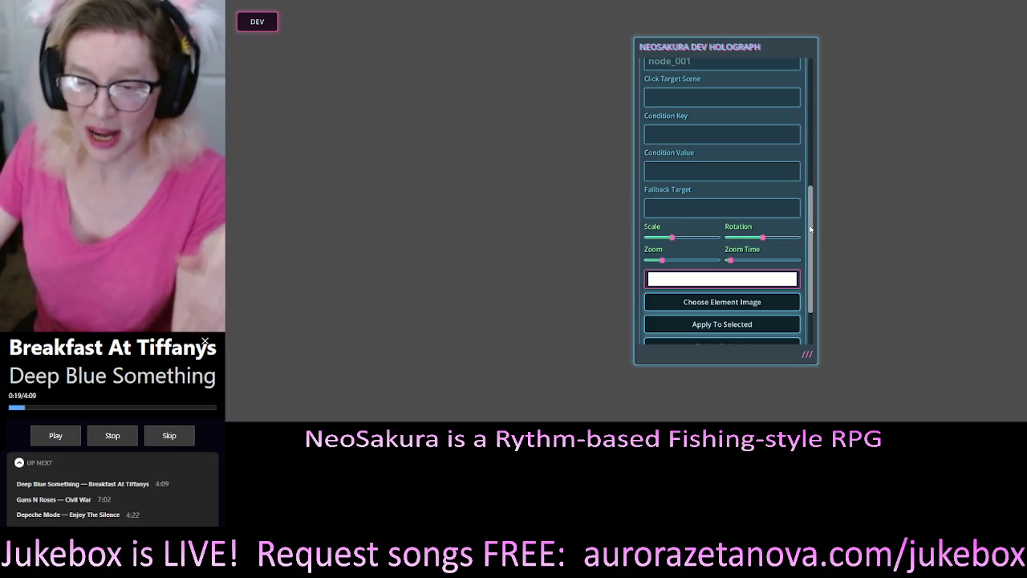
pyautogui.moveTo(810, 229); pyautogui.dragTo(810, 232)
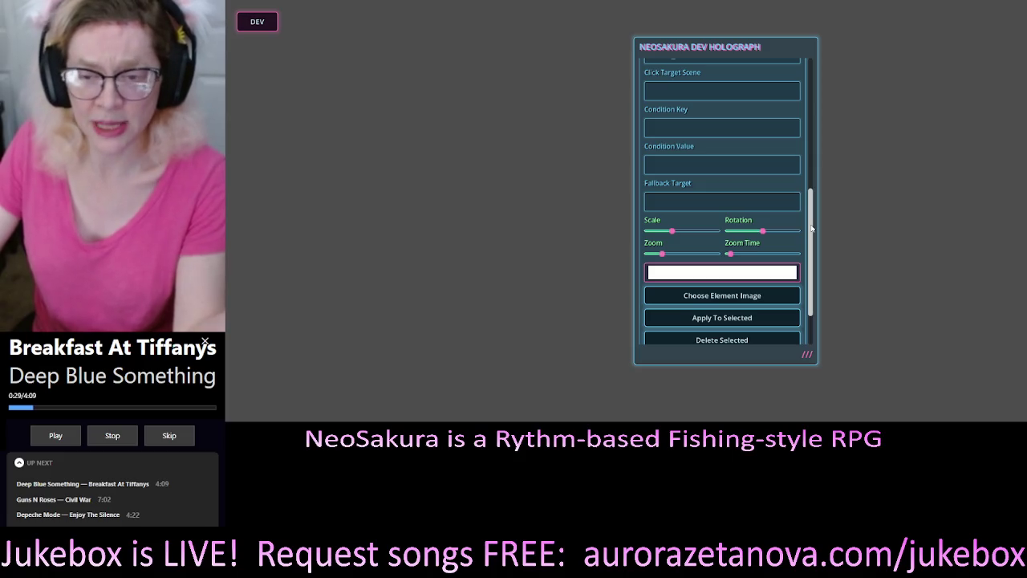
pyautogui.moveTo(811, 228)
pyautogui.mouseDown()
pyautogui.moveTo(811, 197)
pyautogui.moveTo(817, 214)
pyautogui.mouseUp()
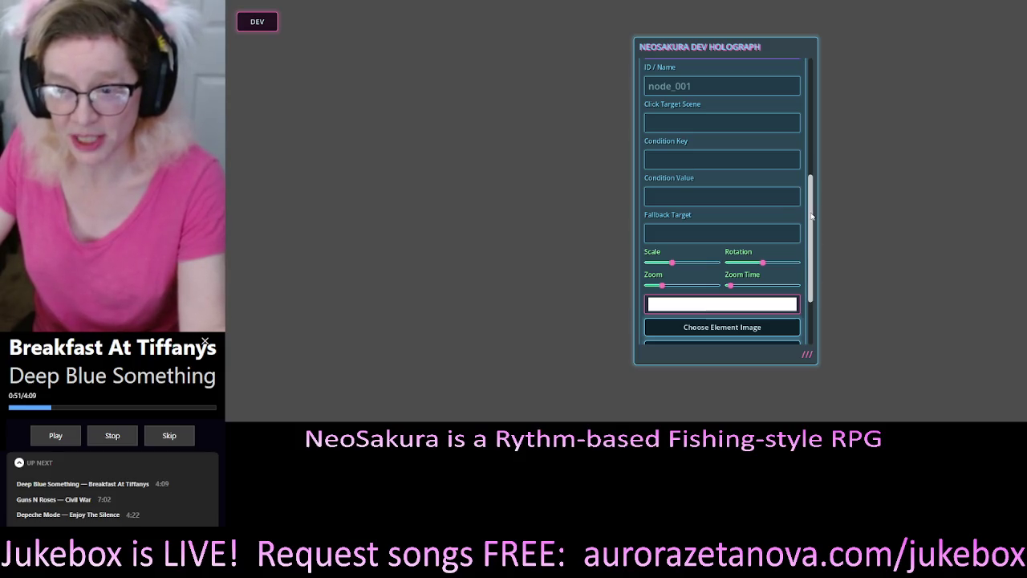
pyautogui.scroll(3, 809, 207)
pyautogui.scroll(-3, 813, 209)
pyautogui.moveTo(813, 209); pyautogui.dragTo(810, 235)
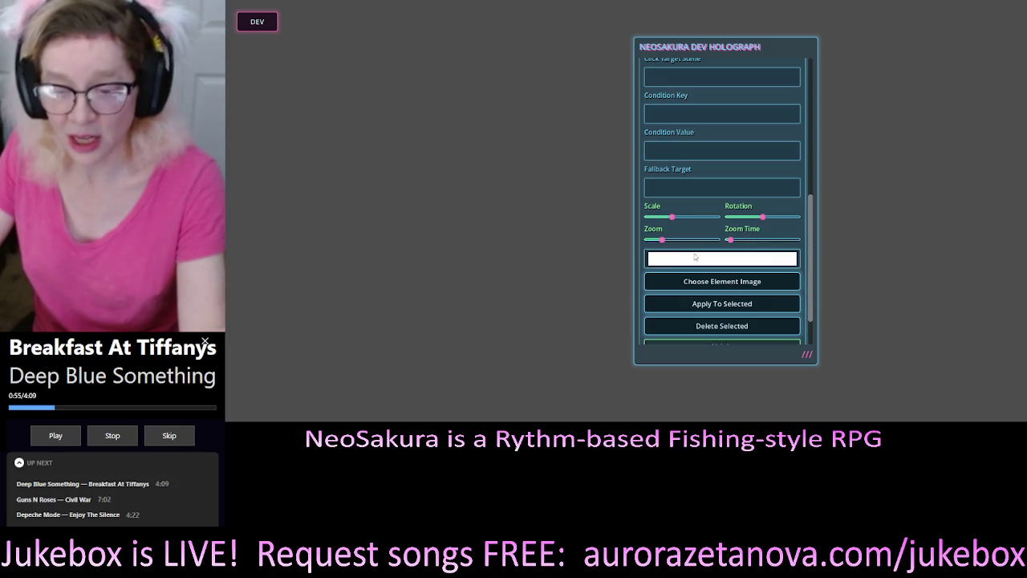
pyautogui.moveTo(813, 245); pyautogui.dragTo(816, 226)
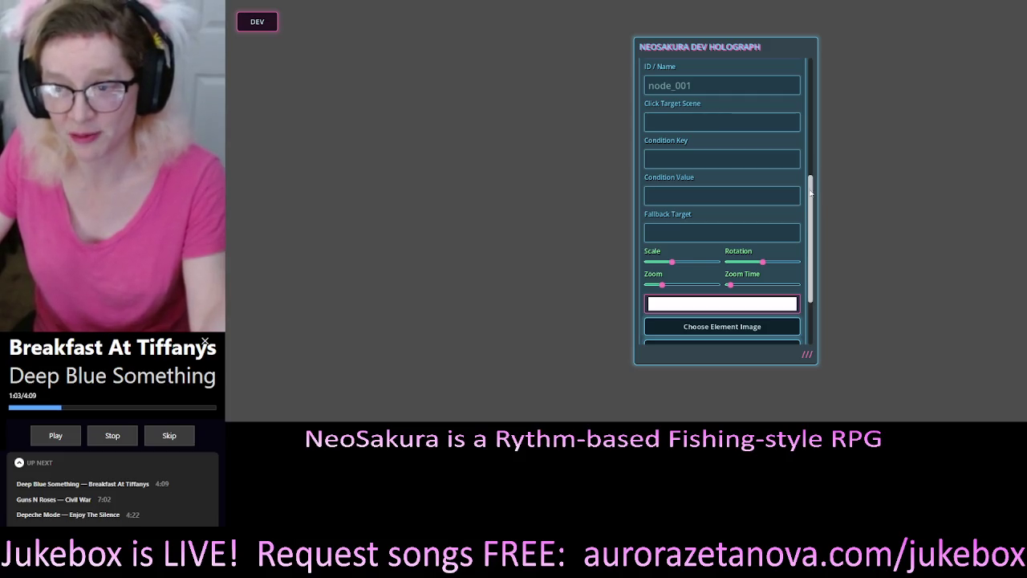
pyautogui.scroll(2, 811, 193)
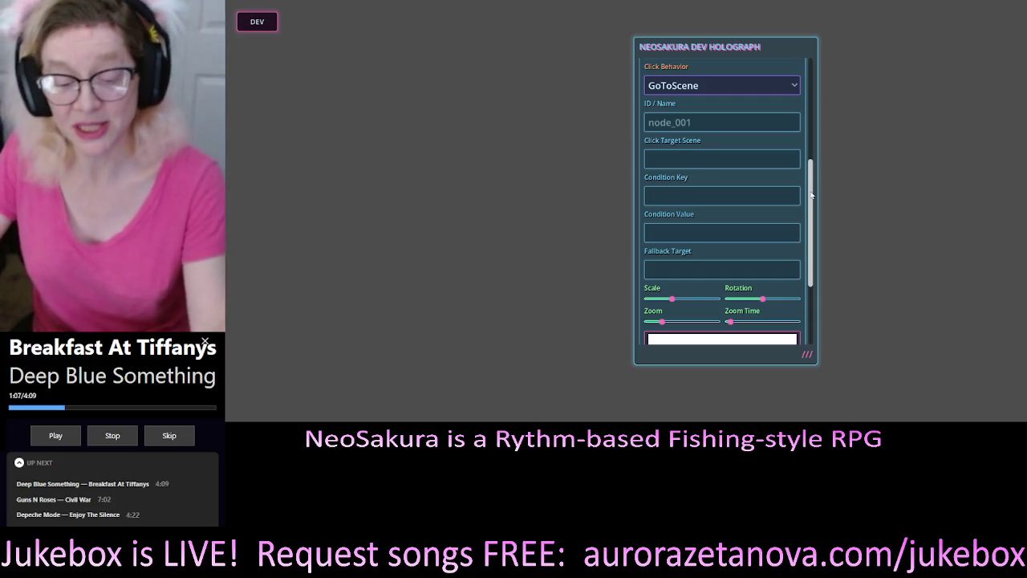
pyautogui.scroll(5, 811, 200)
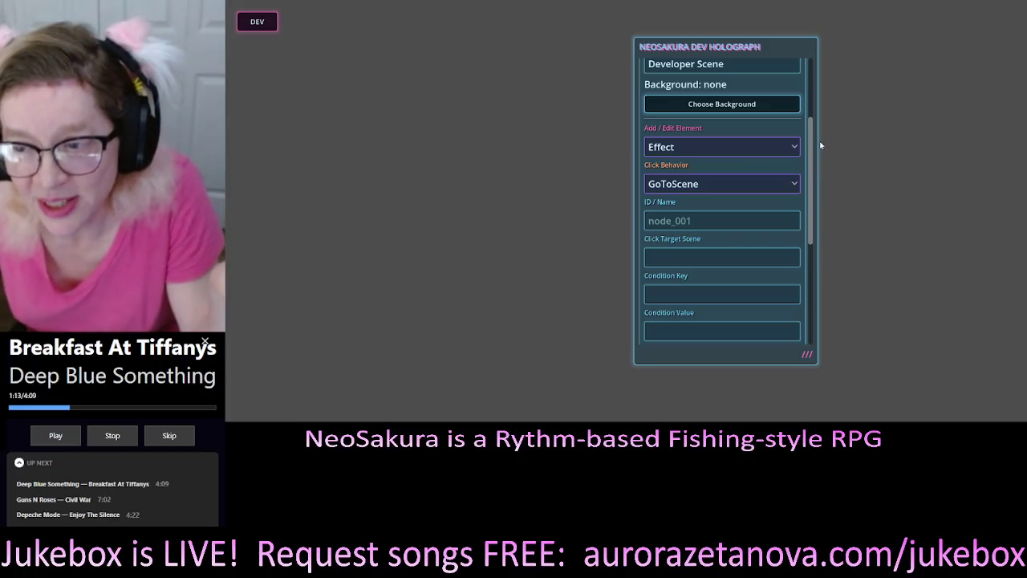
pyautogui.moveTo(811, 139); pyautogui.dragTo(810, 132)
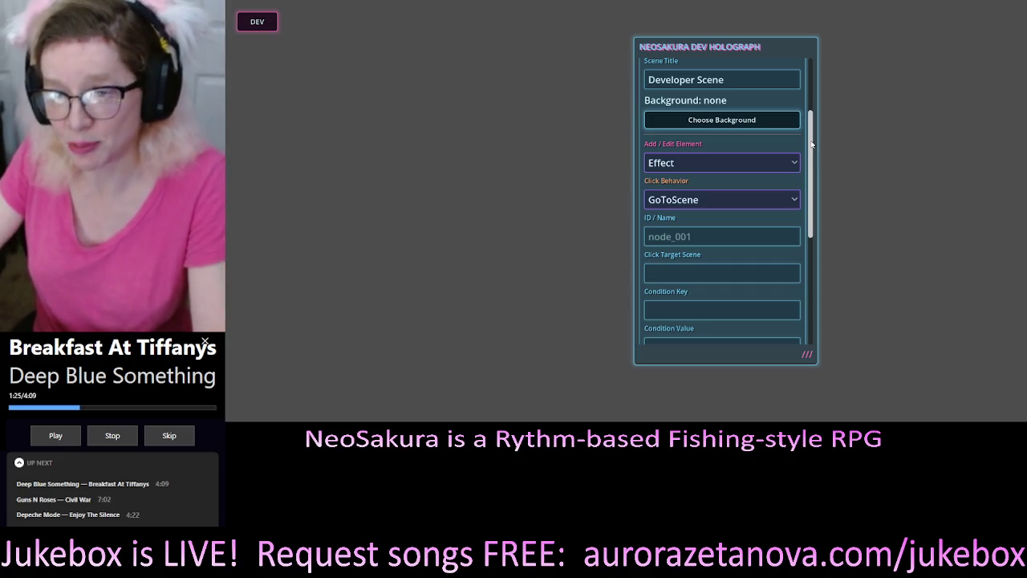
pyautogui.moveTo(813, 144)
pyautogui.mouseDown()
pyautogui.moveTo(806, 171)
pyautogui.moveTo(769, 151)
pyautogui.mouseUp()
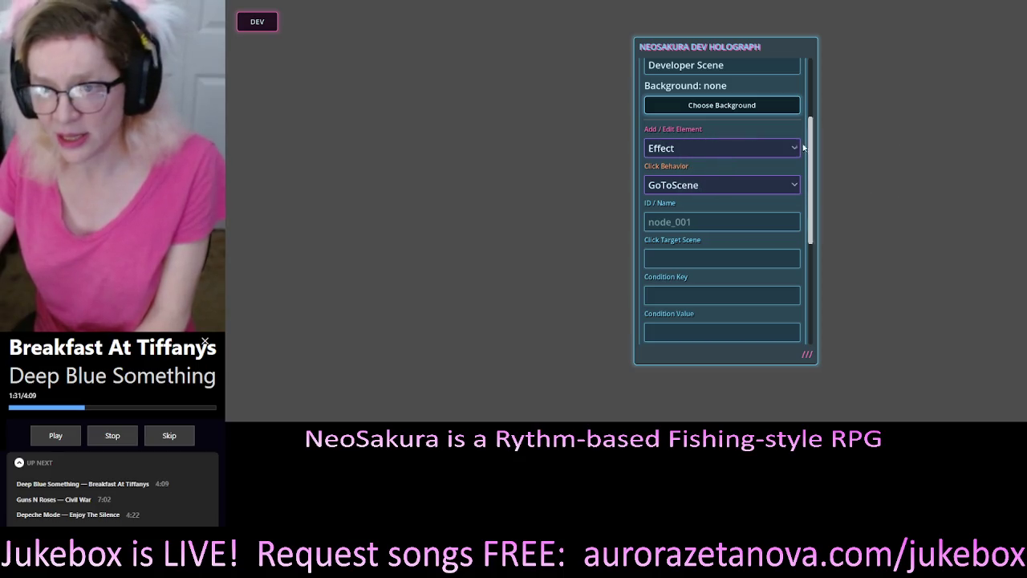
pyautogui.moveTo(803, 146); pyautogui.dragTo(819, 276)
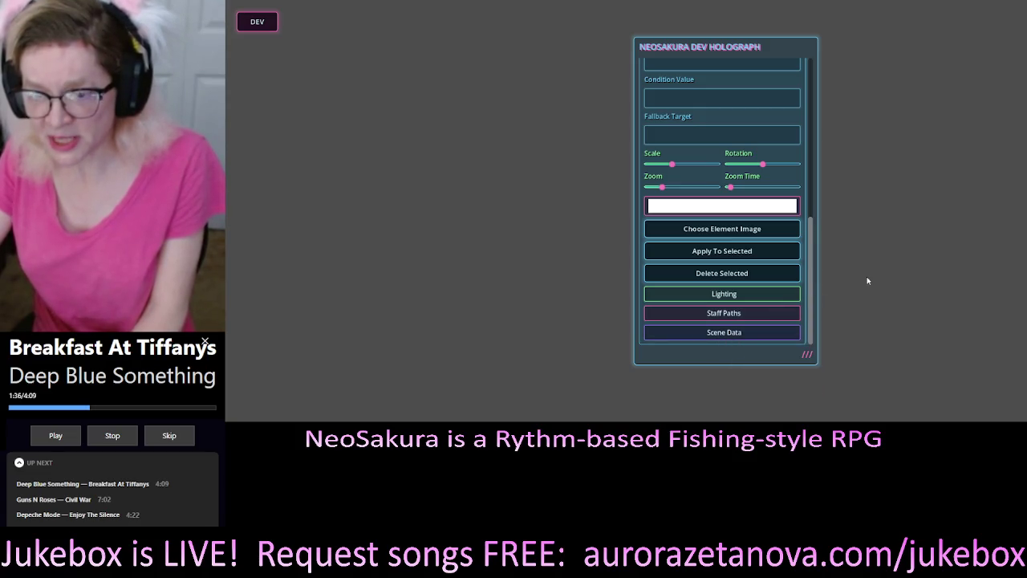
# Expand the Lighting section to view its brightness setting, then collapse it again.
pyautogui.scroll(1, 813, 265)
pyautogui.scroll(-1, 814, 265)
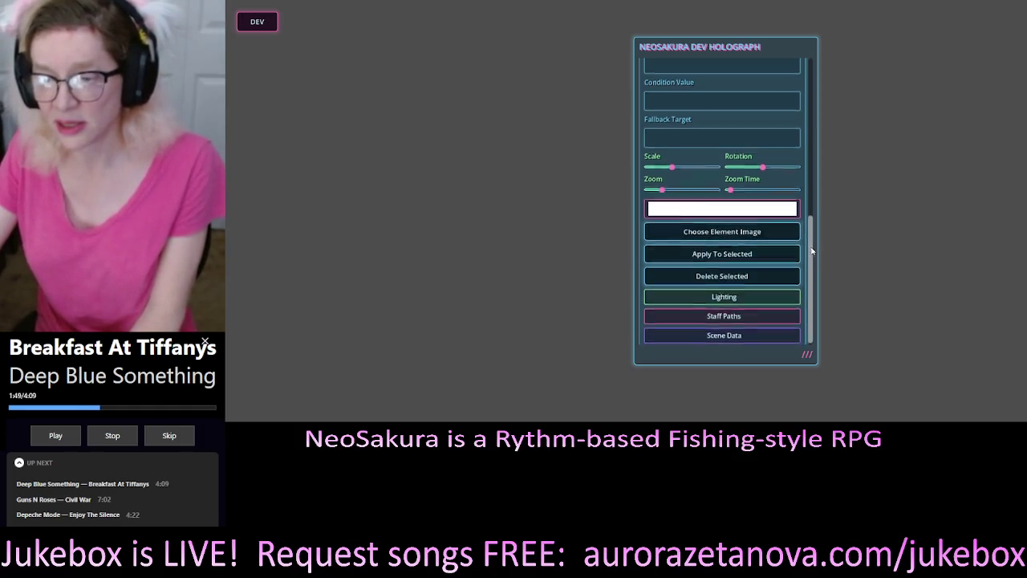
pyautogui.moveTo(812, 252)
pyautogui.mouseDown()
pyautogui.moveTo(813, 132)
pyautogui.moveTo(805, 259)
pyautogui.mouseUp()
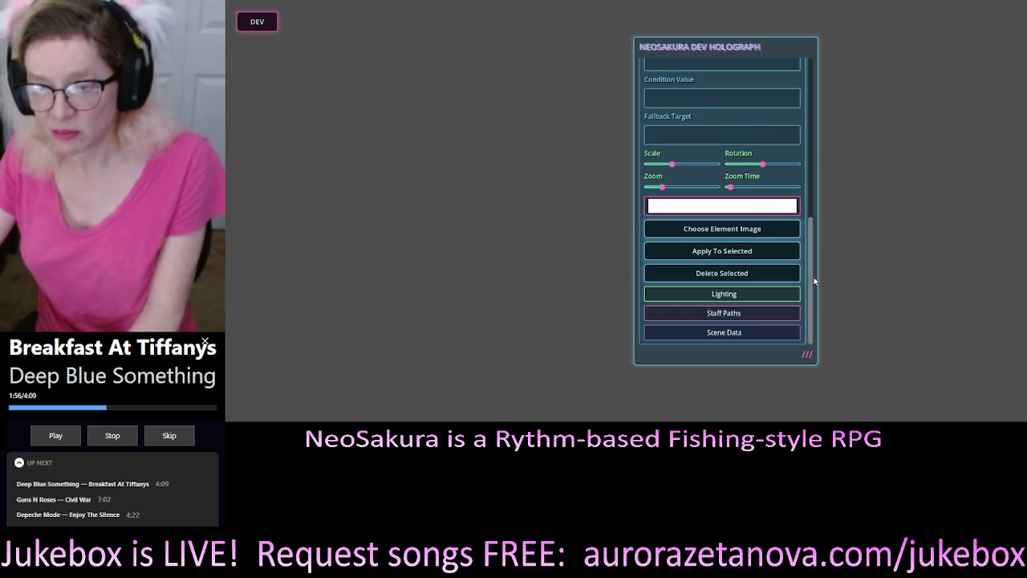
pyautogui.scroll(1, 813, 265)
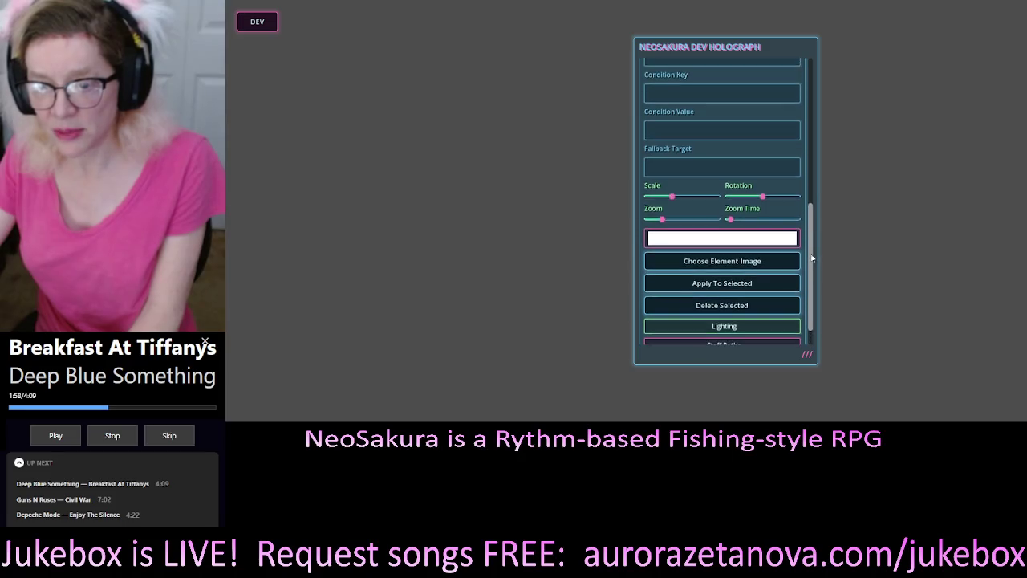
pyautogui.scroll(-1, 813, 264)
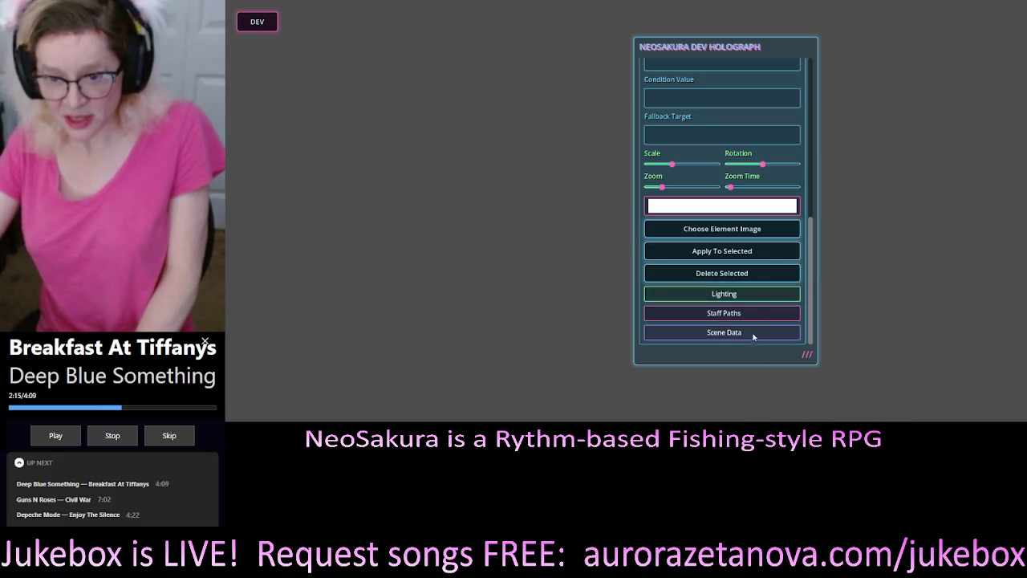
pyautogui.click(745, 297)
pyautogui.scroll(-2, 777, 259)
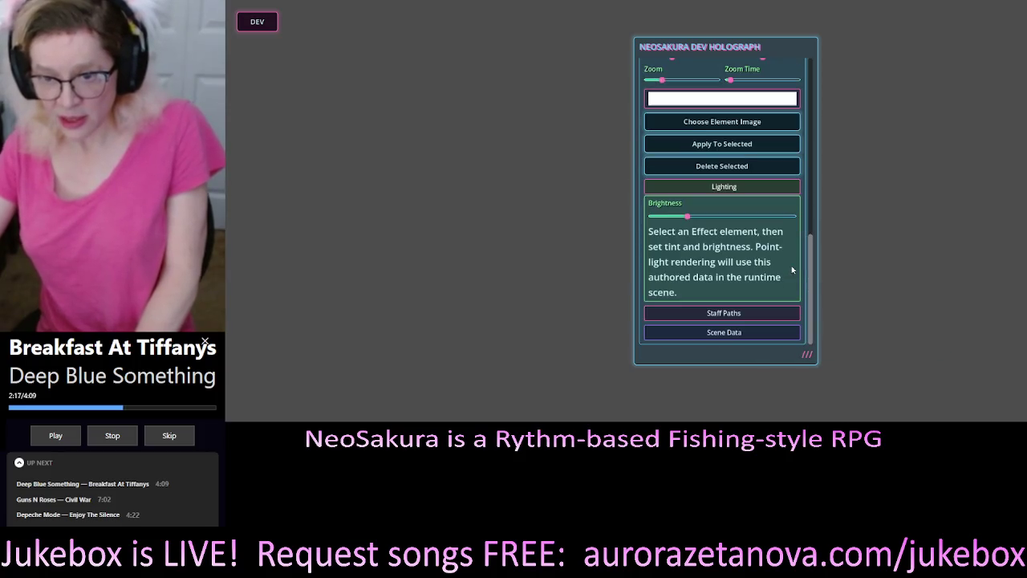
pyautogui.click(745, 187)
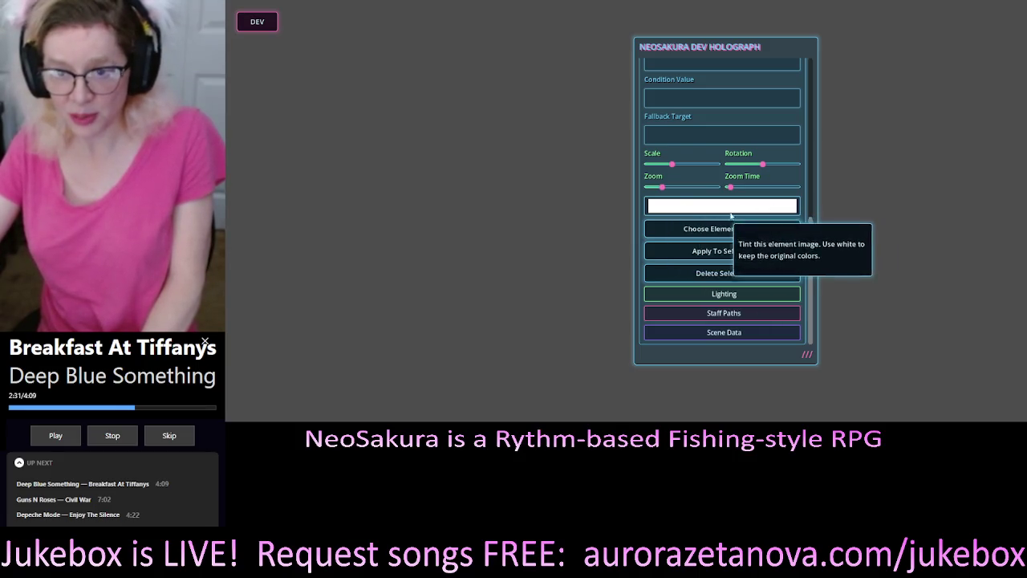
# Scroll back to the top, leaving Scene Editor collapsed with only Panel Opacity and Ready status.
pyautogui.scroll(3, 755, 211)
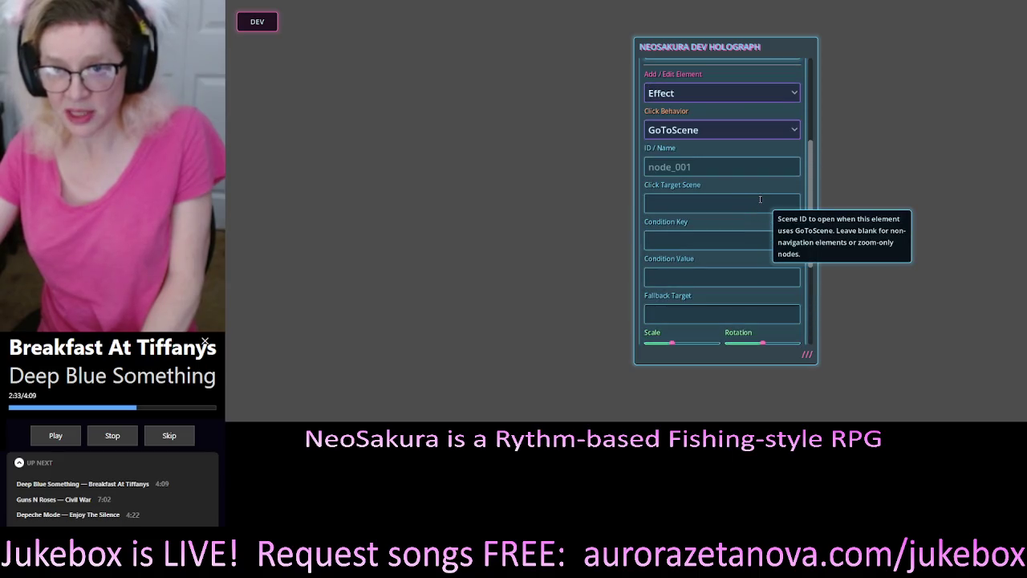
pyautogui.scroll(-3, 760, 207)
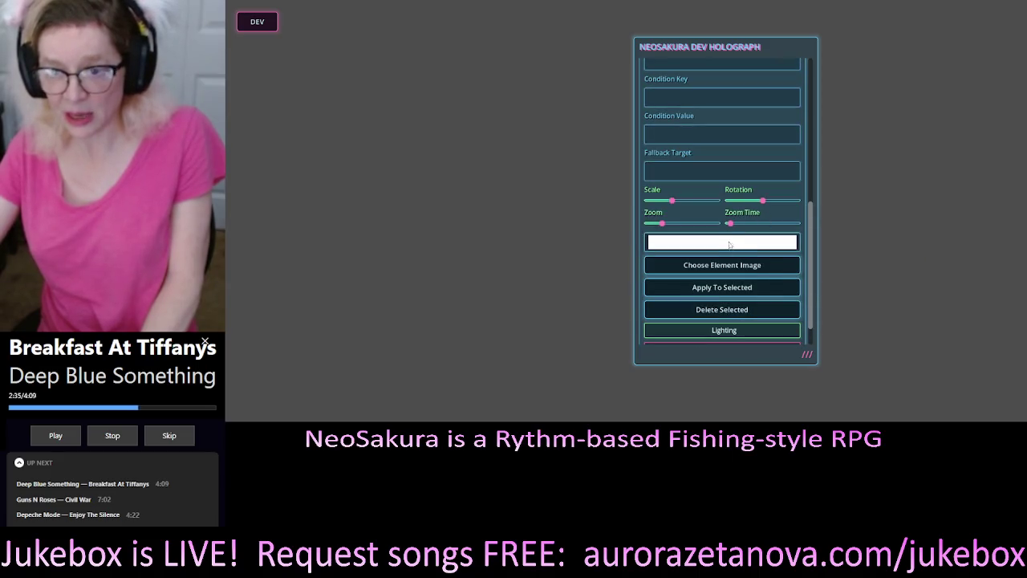
pyautogui.scroll(3, 731, 243)
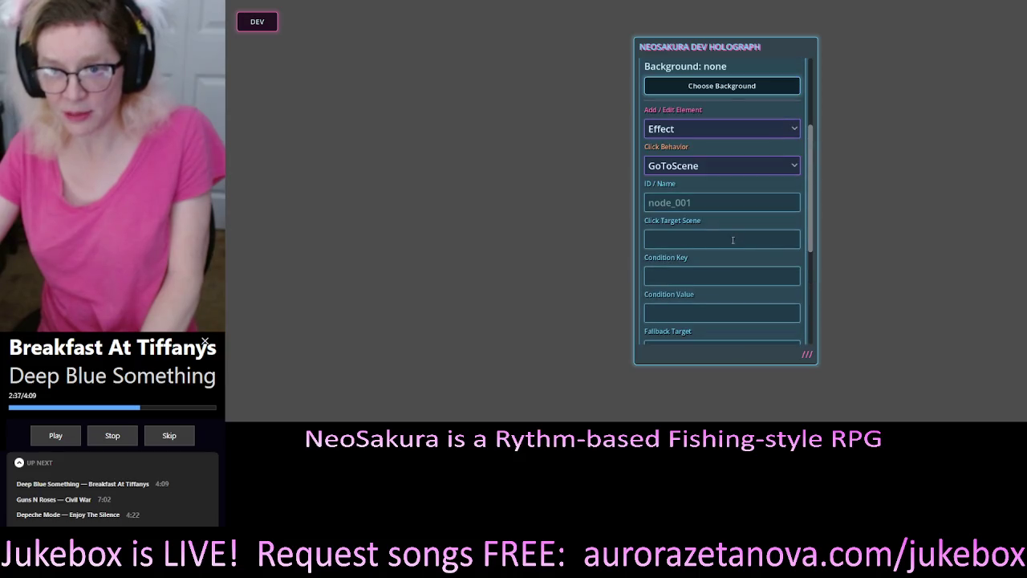
pyautogui.scroll(-3, 733, 240)
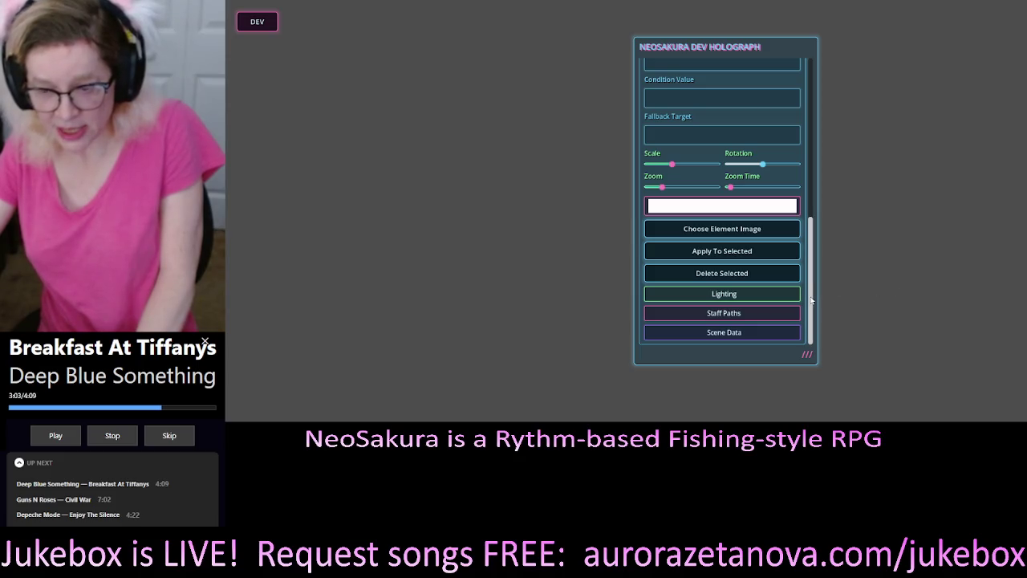
pyautogui.scroll(1, 811, 297)
pyautogui.moveTo(812, 297); pyautogui.dragTo(819, 131)
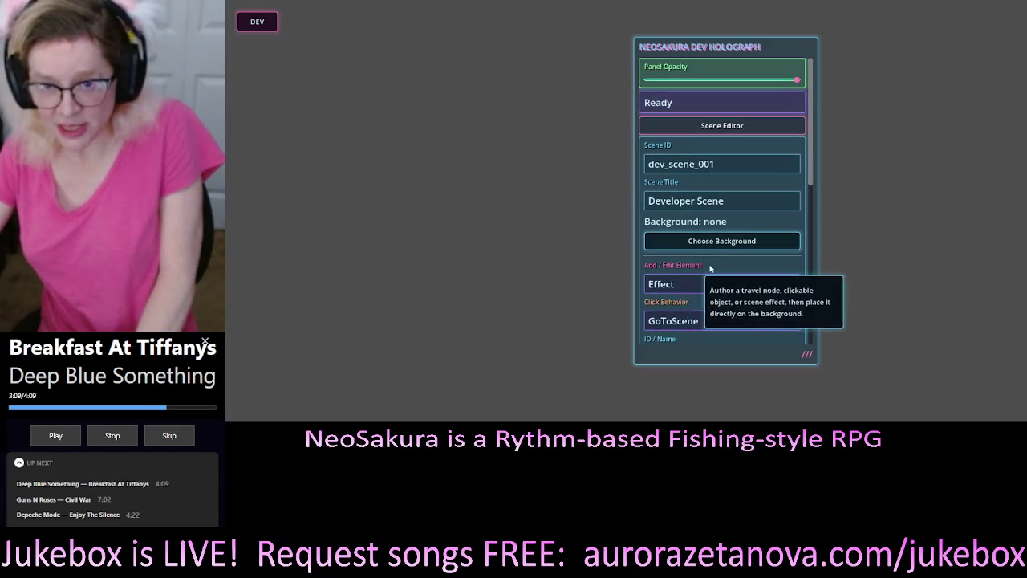
# Reopen the Scene Editor fields in the Dev Holograph panel.
pyautogui.click(731, 126)
pyautogui.moveTo(693, 266)
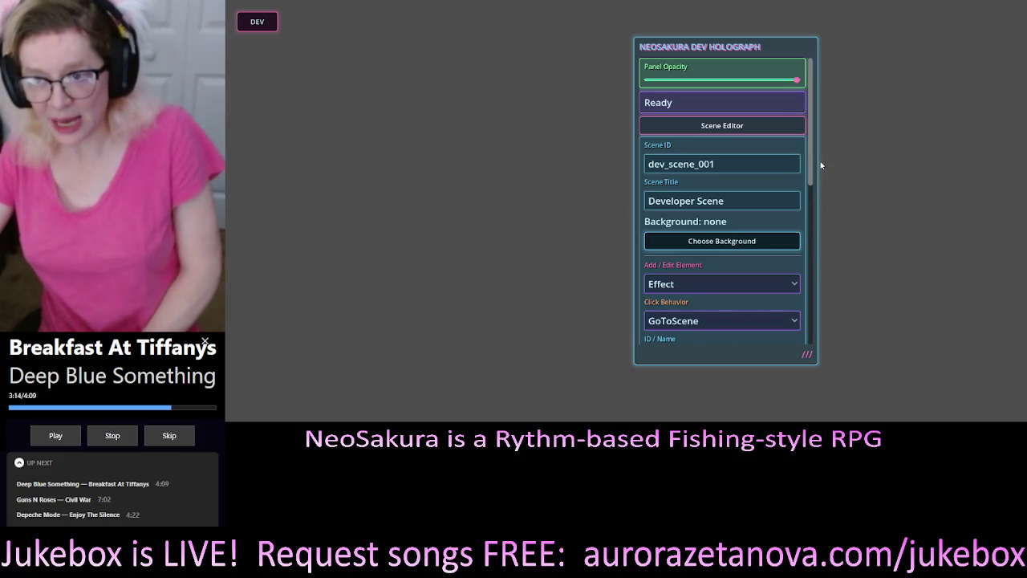
pyautogui.moveTo(810, 154); pyautogui.dragTo(811, 310)
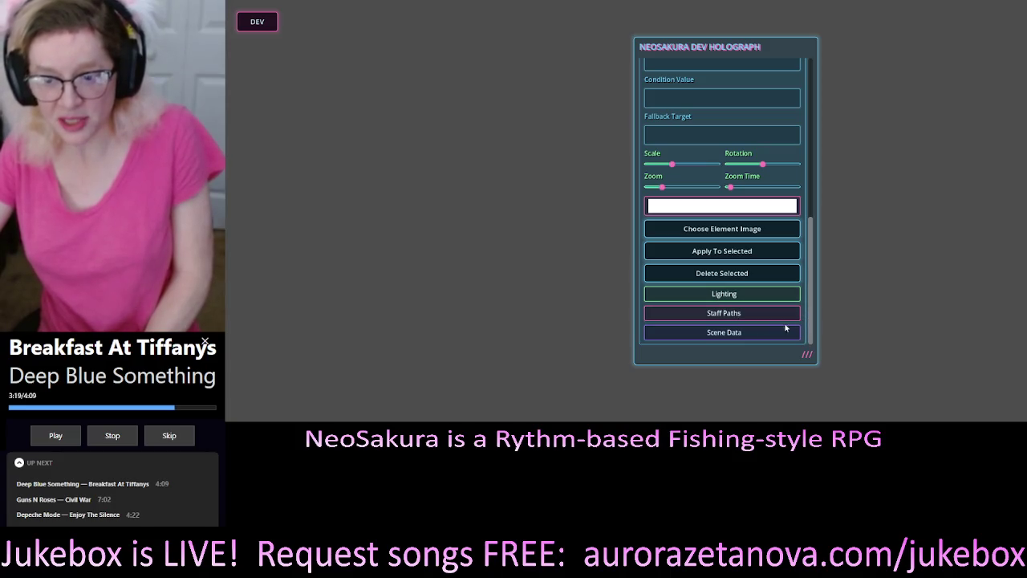
pyautogui.moveTo(813, 279); pyautogui.dragTo(817, 124)
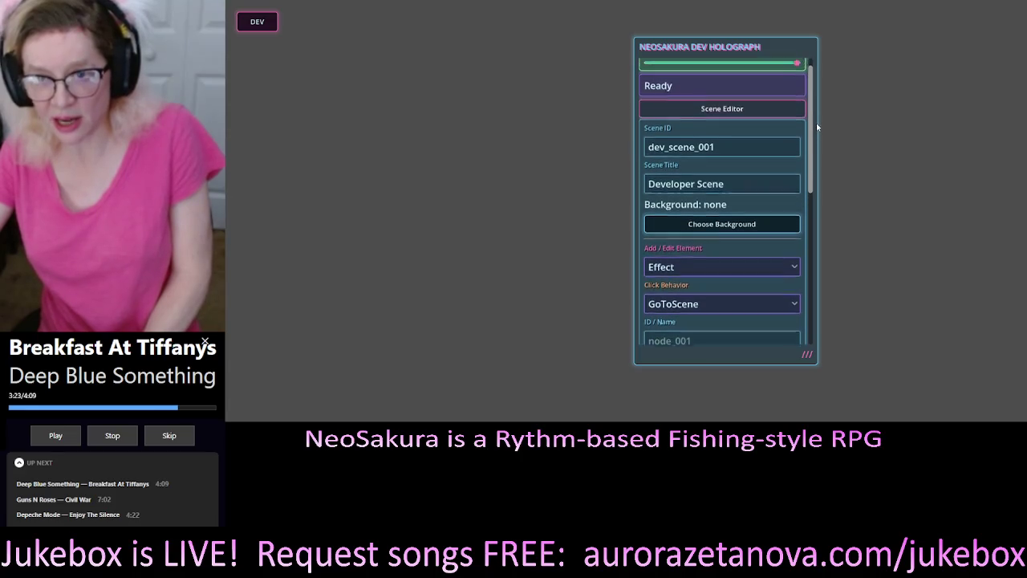
pyautogui.click(724, 125)
pyautogui.click(725, 126)
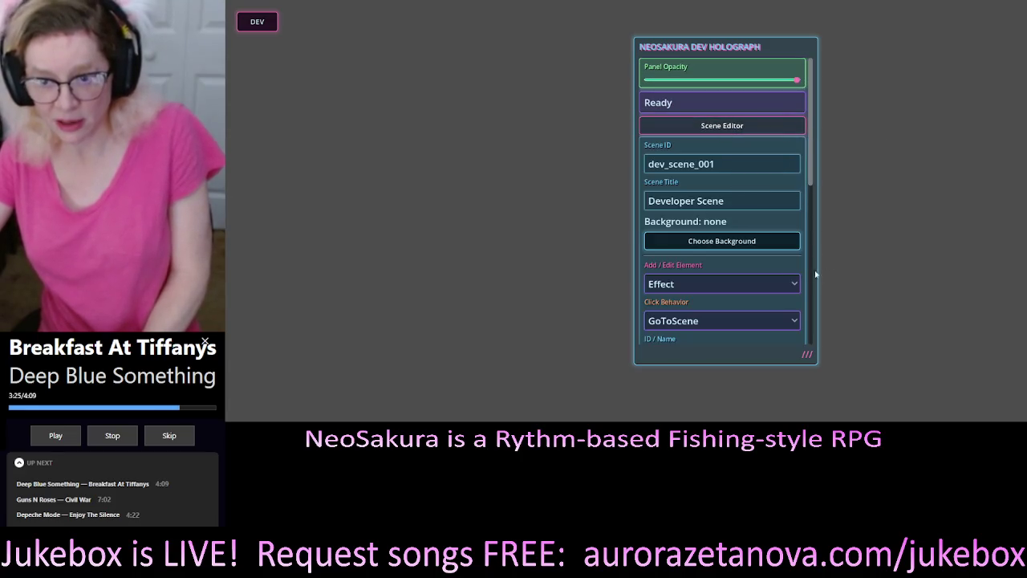
# Expand the Lighting section to show its Brightness setting and point-light guidance.
pyautogui.scroll(-5, 790, 242)
pyautogui.scroll(-3, 790, 242)
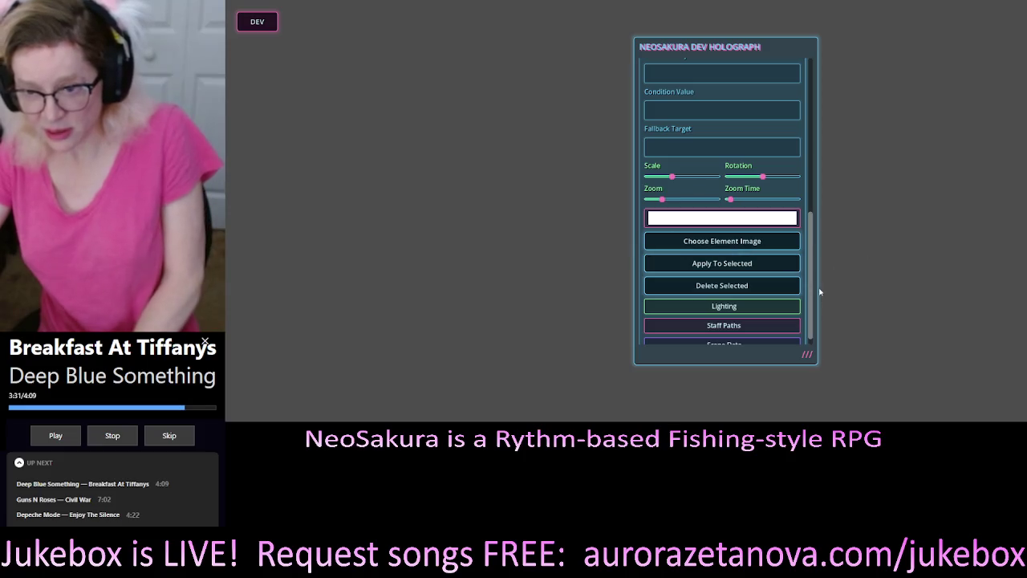
pyautogui.moveTo(814, 268); pyautogui.dragTo(814, 274)
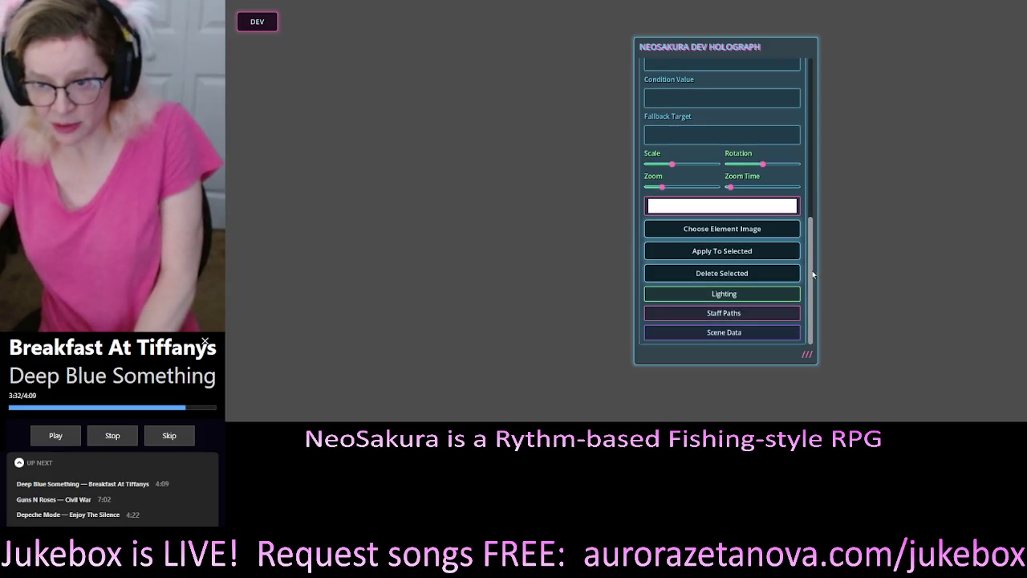
pyautogui.click(697, 295)
pyautogui.scroll(-3, 763, 257)
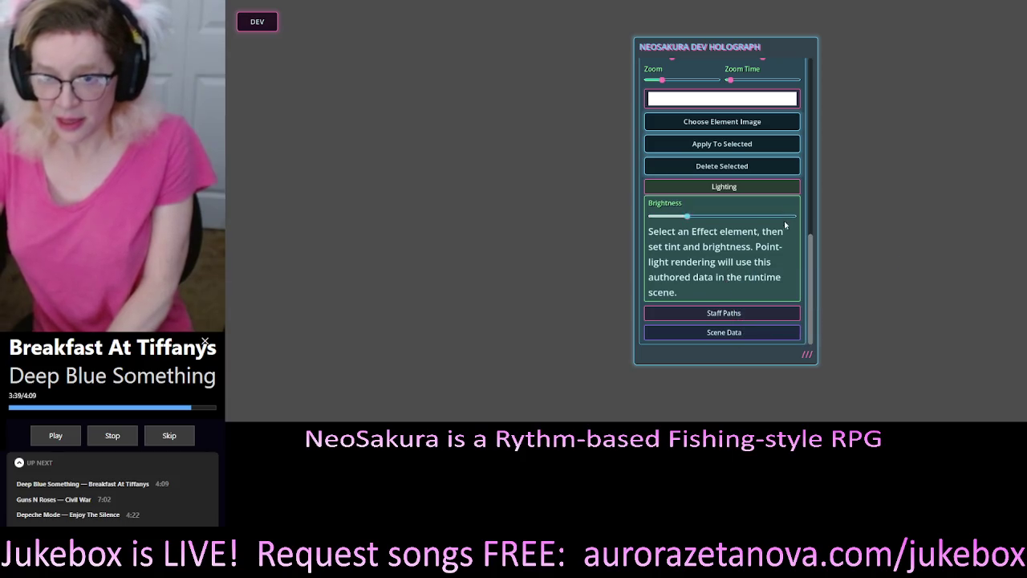
pyautogui.moveTo(732, 275)
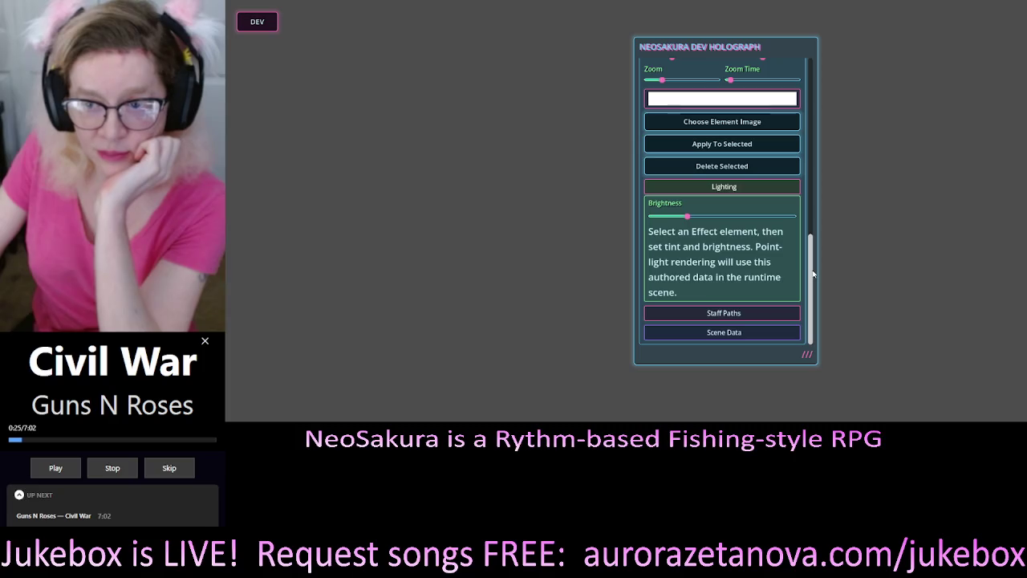
pyautogui.scroll(1, 802, 257)
pyautogui.scroll(-1, 739, 233)
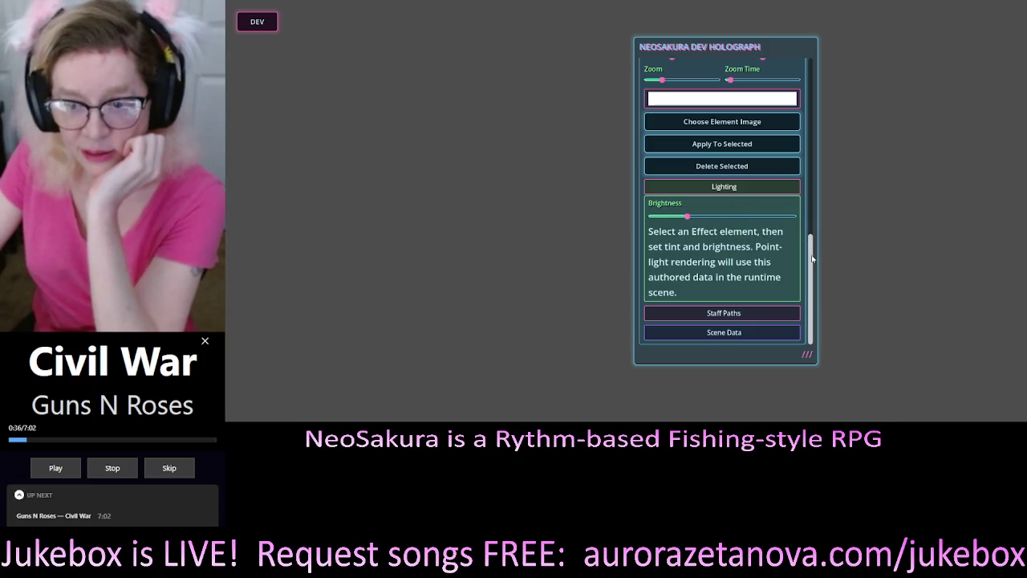
# Collapse Lighting, expand Staff Paths and Scene Data, then return to the panel top.
pyautogui.click(714, 188)
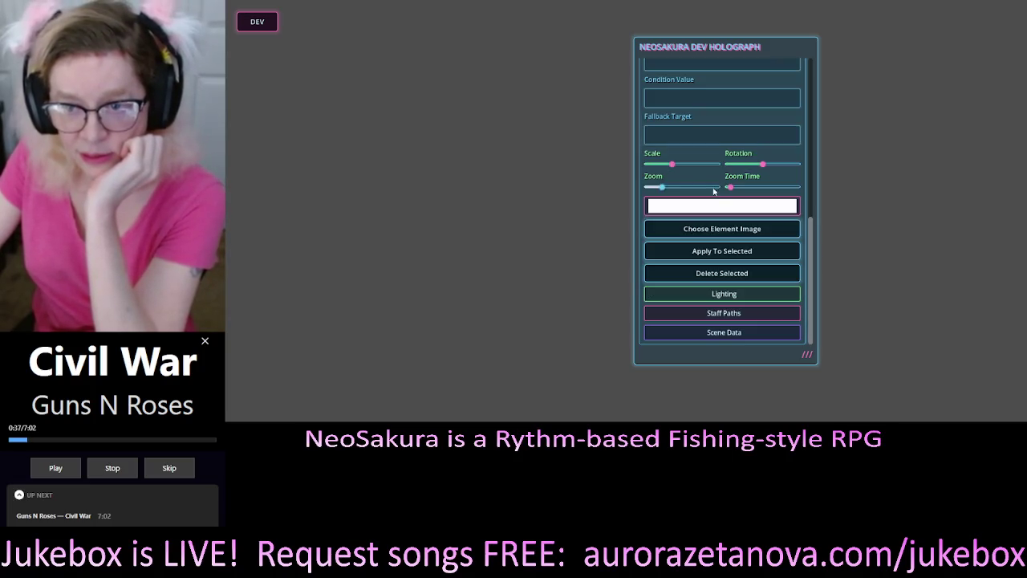
pyautogui.click(723, 313)
pyautogui.scroll(-3, 735, 297)
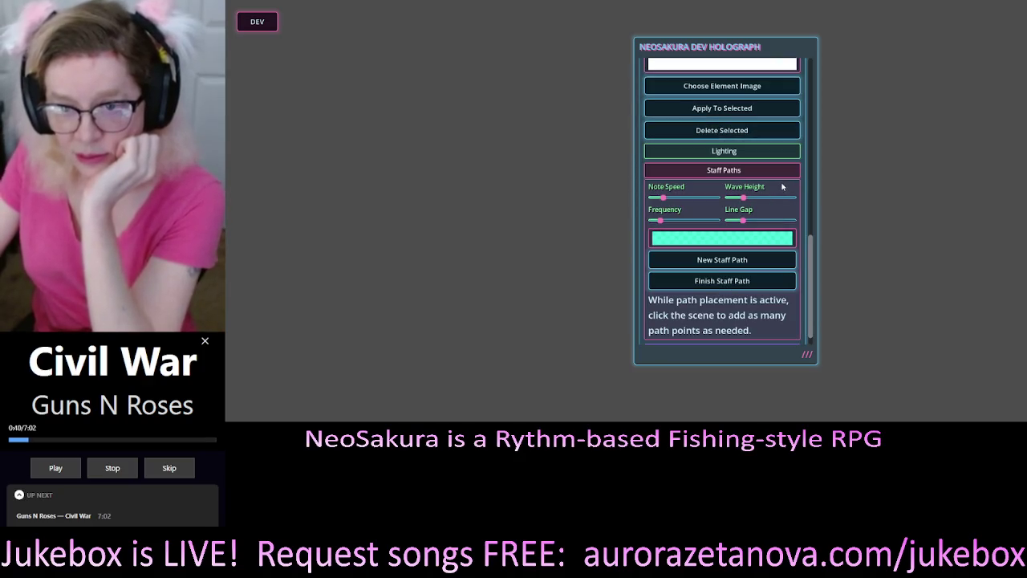
pyautogui.scroll(-1, 717, 203)
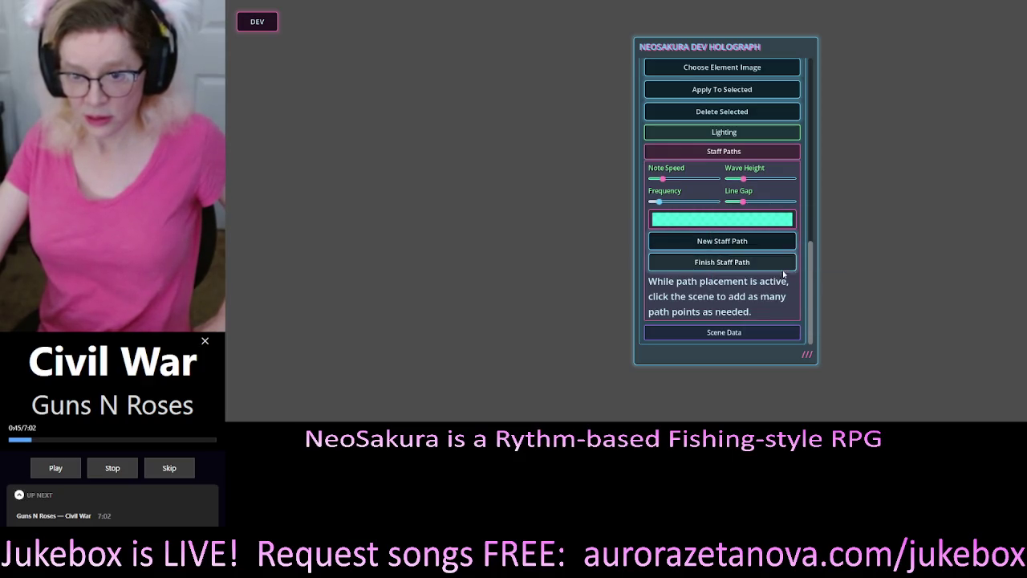
pyautogui.click(758, 337)
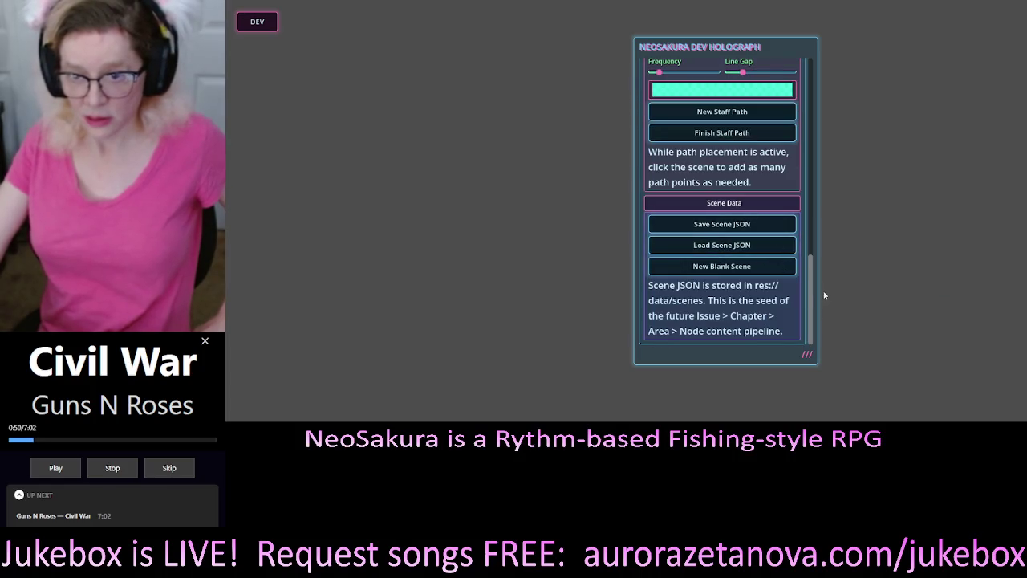
pyautogui.moveTo(812, 294); pyautogui.dragTo(761, 2)
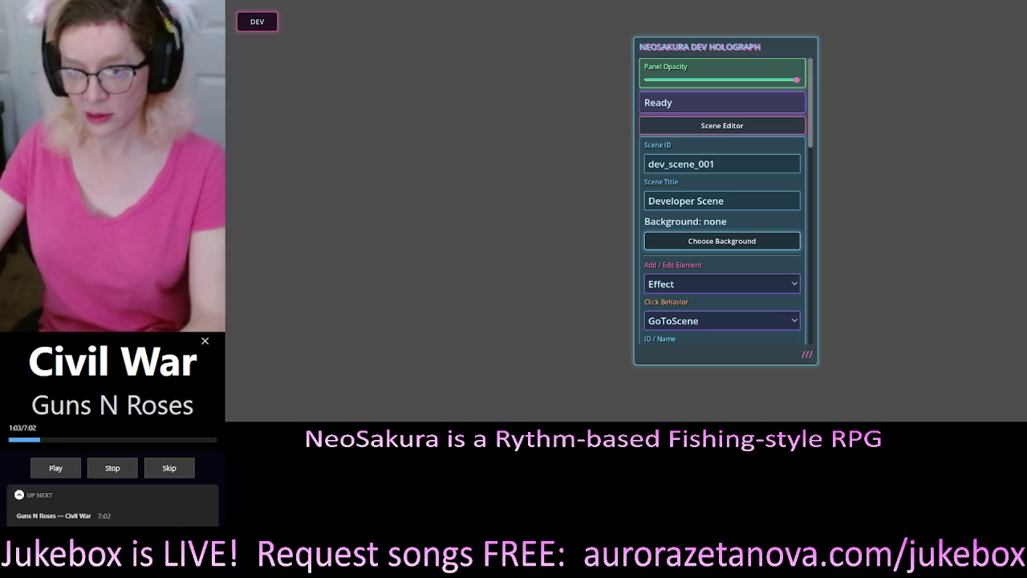
# Load Neo__00032_.png as the dev scene's background image.
pyautogui.click(706, 242)
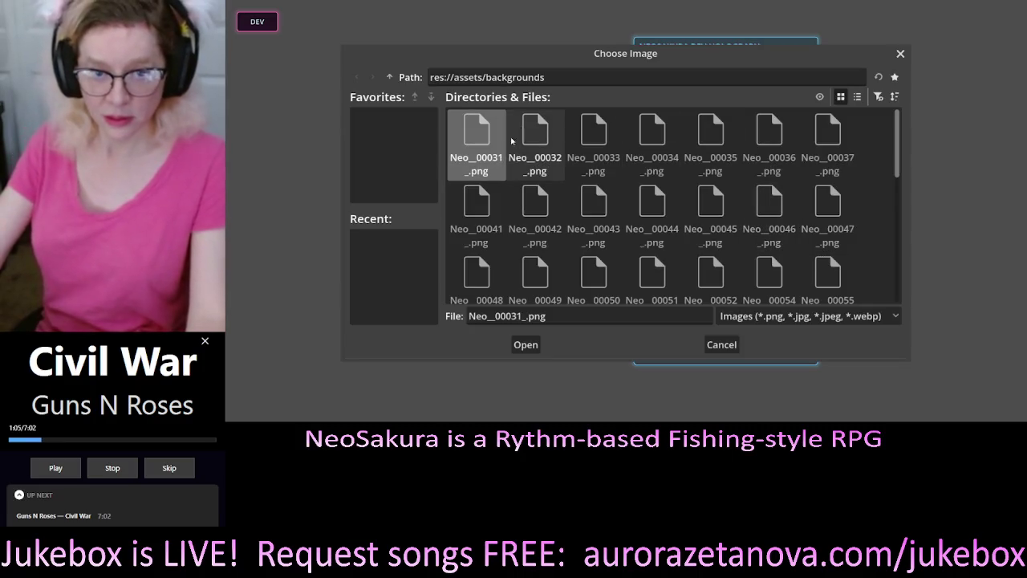
pyautogui.click(539, 141)
pyautogui.doubleClick(538, 140)
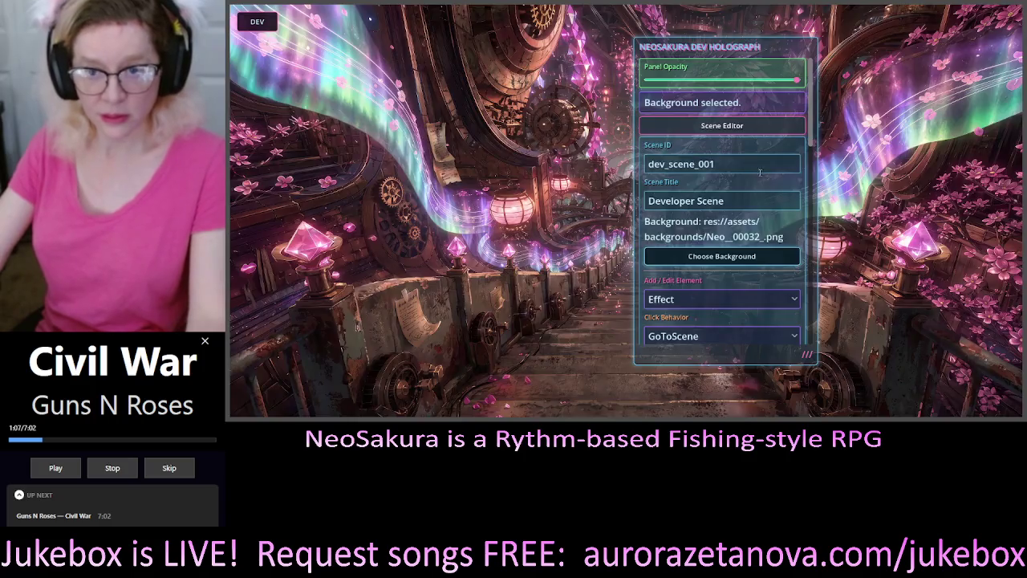
# Move the holograph panel to the top-right corner and fine-tune its position.
pyautogui.moveTo(791, 51)
pyautogui.mouseDown()
pyautogui.moveTo(887, 50)
pyautogui.moveTo(981, 36)
pyautogui.moveTo(990, 23)
pyautogui.mouseUp()
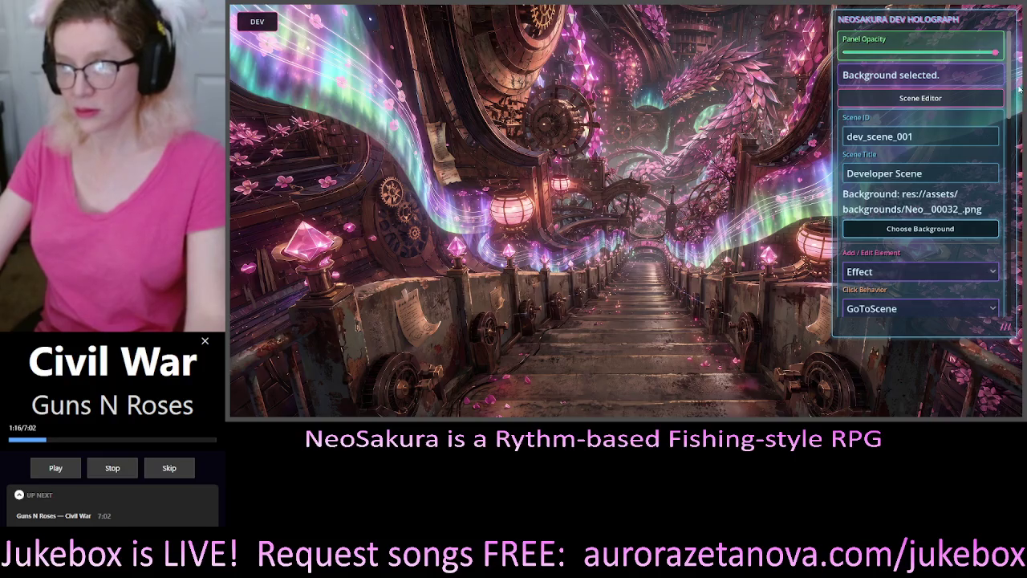
pyautogui.scroll(-3, 1018, 112)
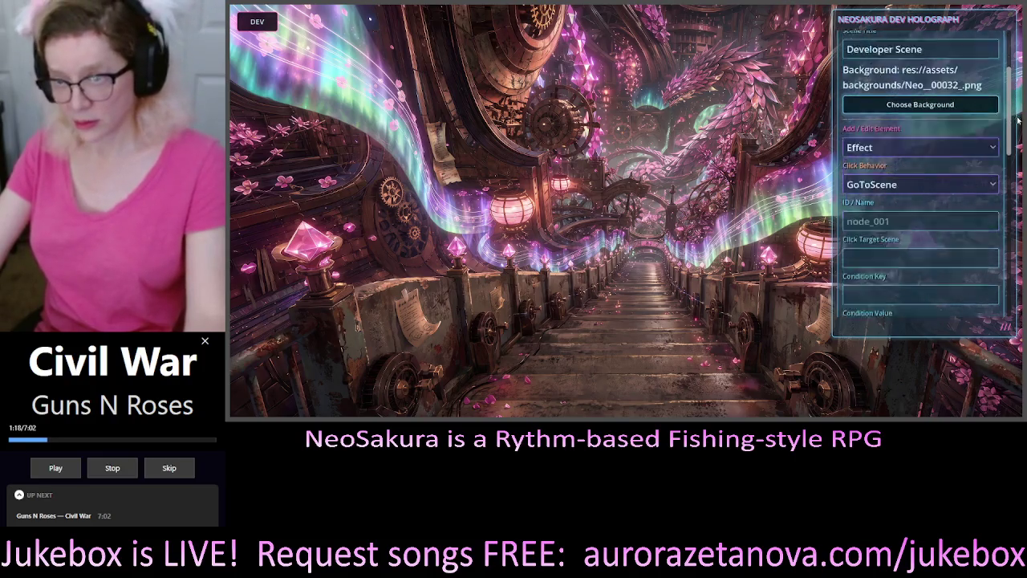
pyautogui.scroll(-4, 1018, 118)
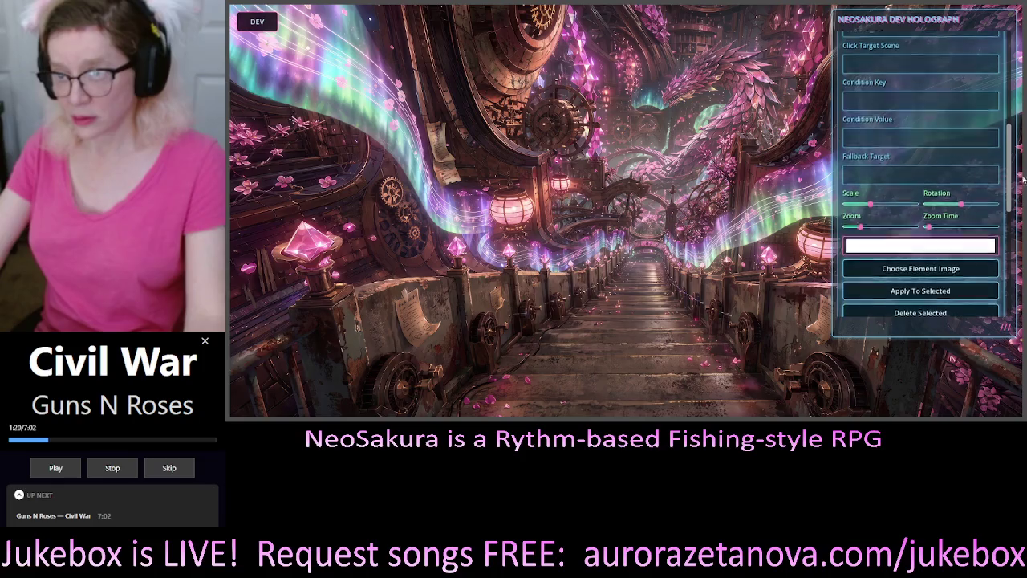
pyautogui.scroll(-4, 1018, 180)
pyautogui.scroll(10, 1018, 180)
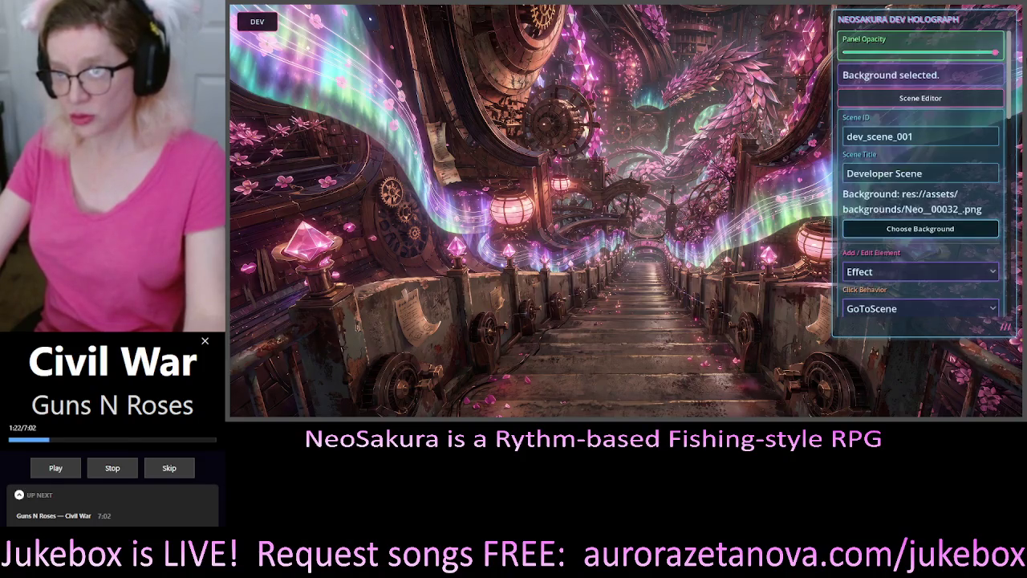
pyautogui.scroll(-10, 939, 179)
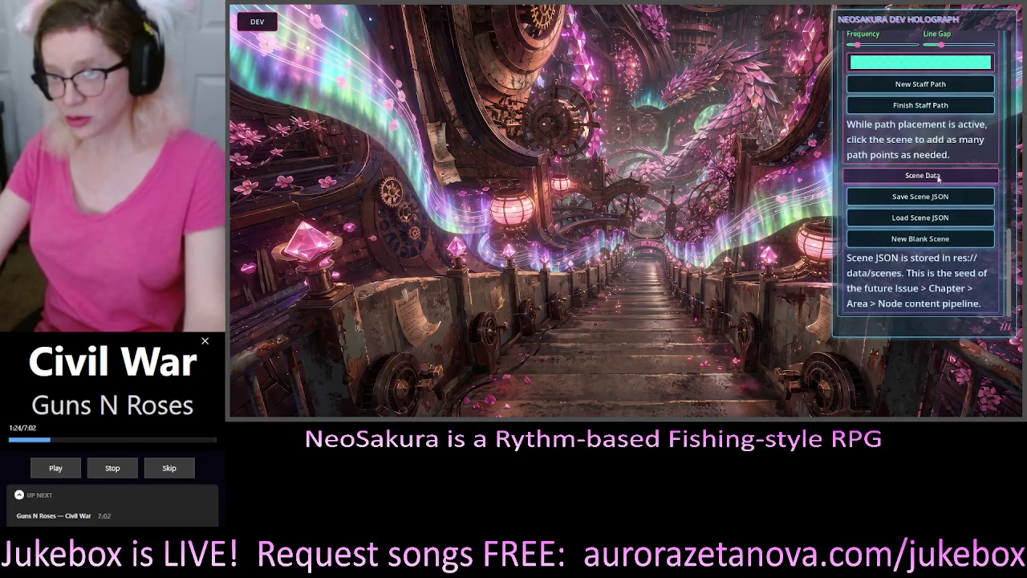
pyautogui.scroll(3, 939, 178)
pyautogui.scroll(3, 941, 128)
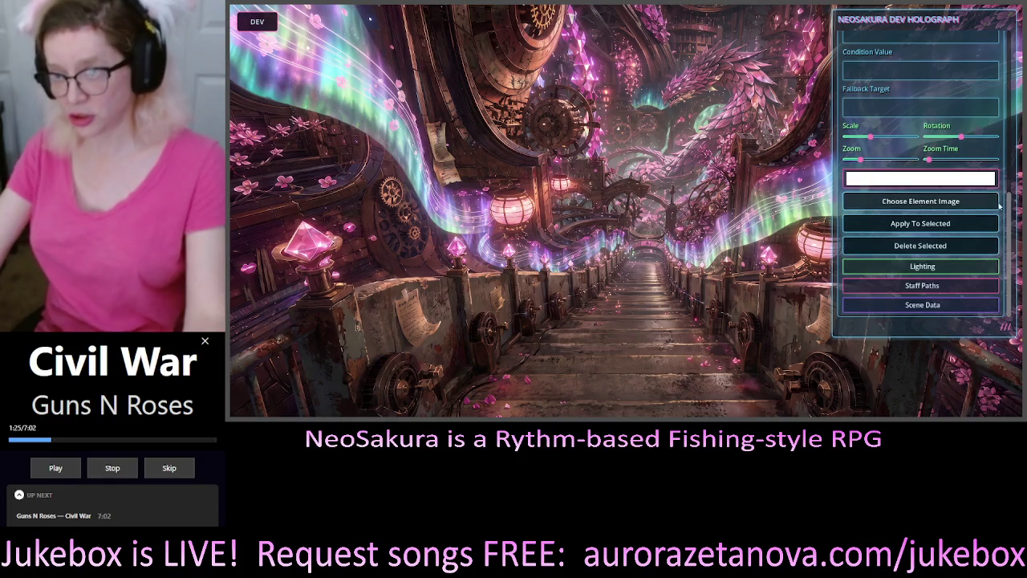
pyautogui.scroll(3, 982, 211)
pyautogui.scroll(5, 982, 211)
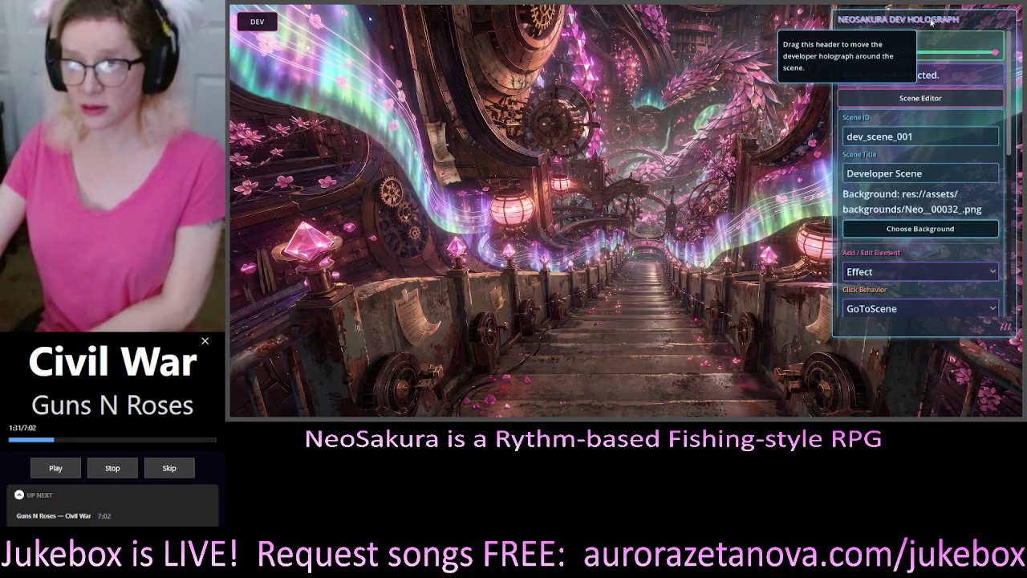
pyautogui.moveTo(931, 23); pyautogui.dragTo(930, 25)
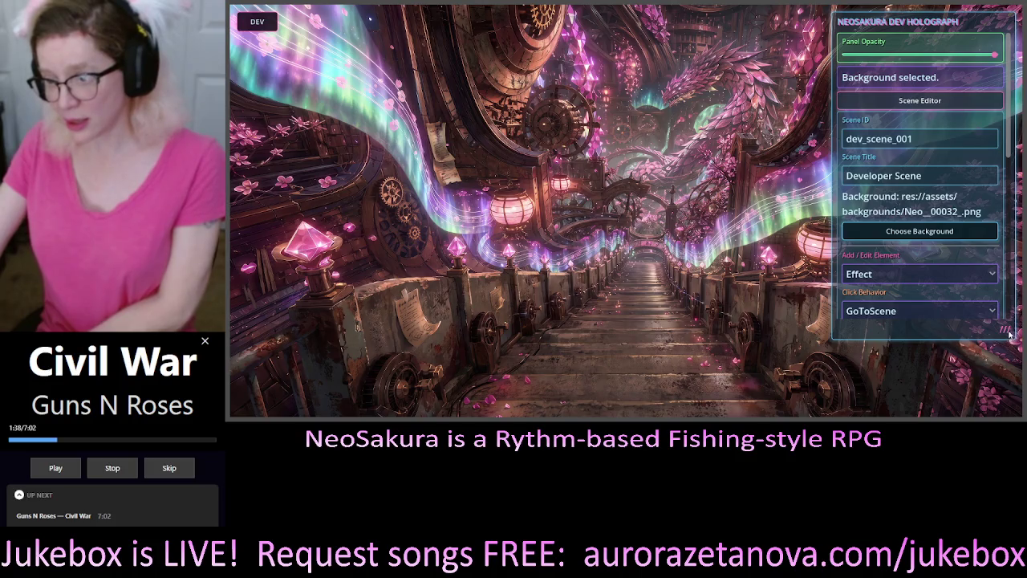
# Resize the holograph panel from its bottom-right grip and show the Scene Editor fields.
pyautogui.moveTo(1010, 335)
pyautogui.mouseDown()
pyautogui.moveTo(1008, 368)
pyautogui.moveTo(986, 205)
pyautogui.moveTo(957, 112)
pyautogui.moveTo(959, 129)
pyautogui.moveTo(909, 101)
pyautogui.mouseUp()
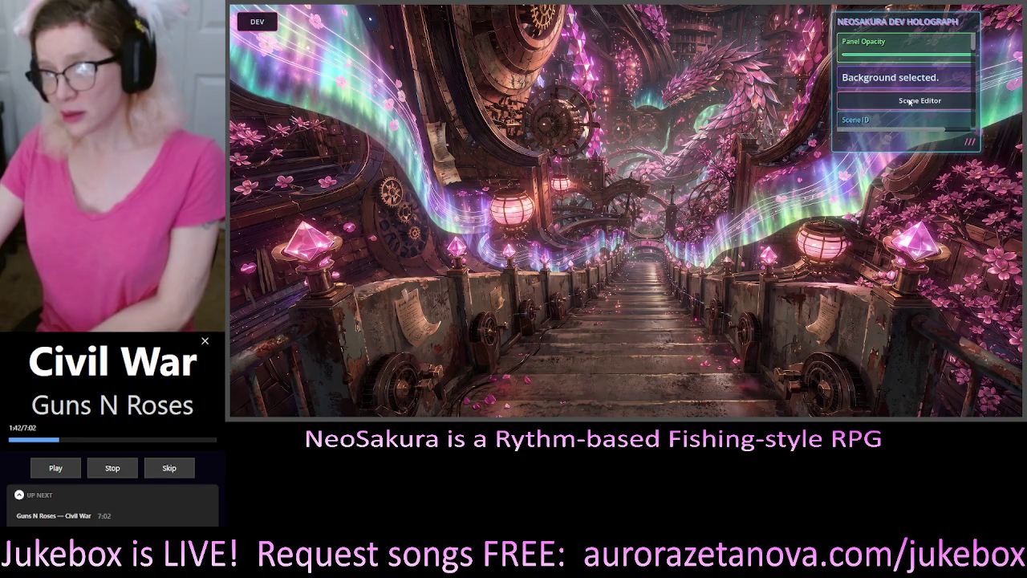
pyautogui.click(909, 101)
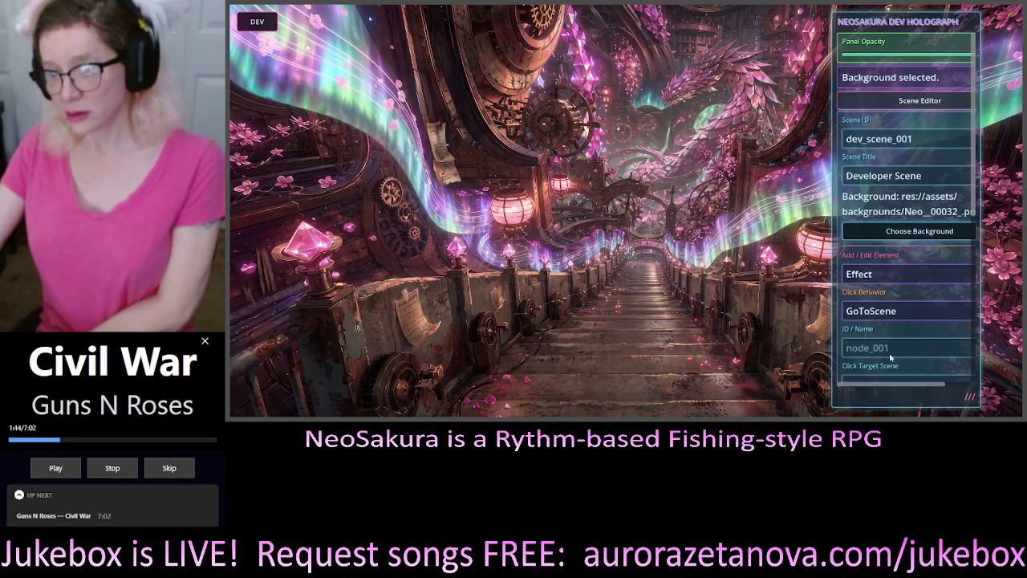
pyautogui.moveTo(891, 357)
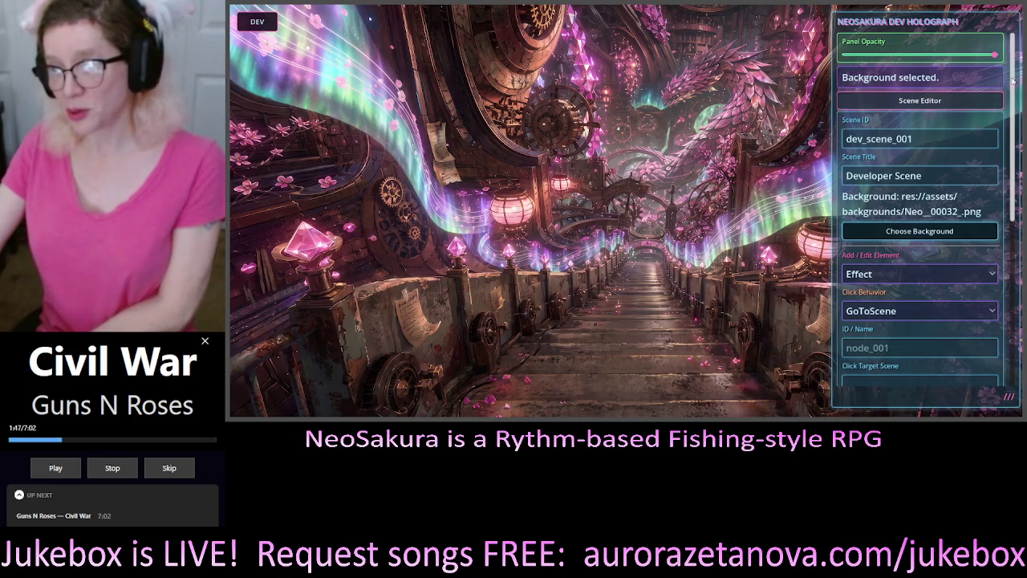
# Nudge the holograph panel left and right to align it along the right edge.
pyautogui.scroll(-5, 1013, 80)
pyautogui.scroll(5, 1015, 49)
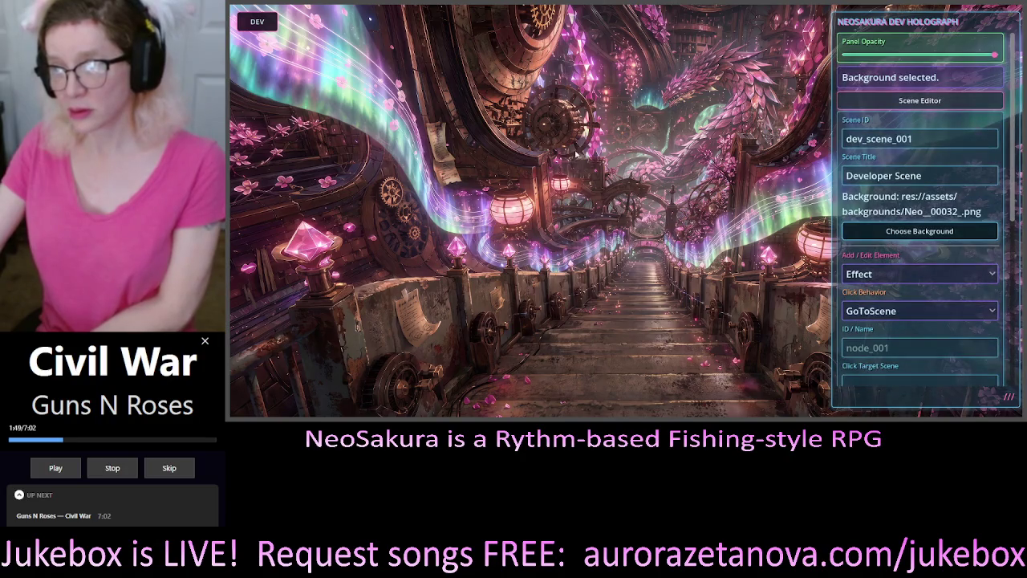
pyautogui.scroll(-5, 1008, 201)
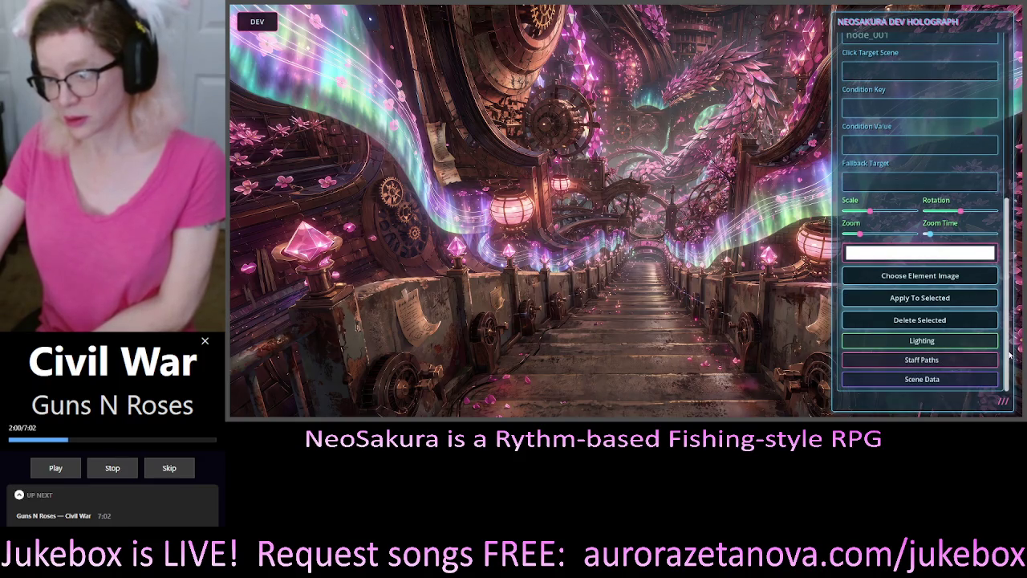
pyautogui.scroll(1, 1006, 346)
pyautogui.scroll(-1, 1007, 347)
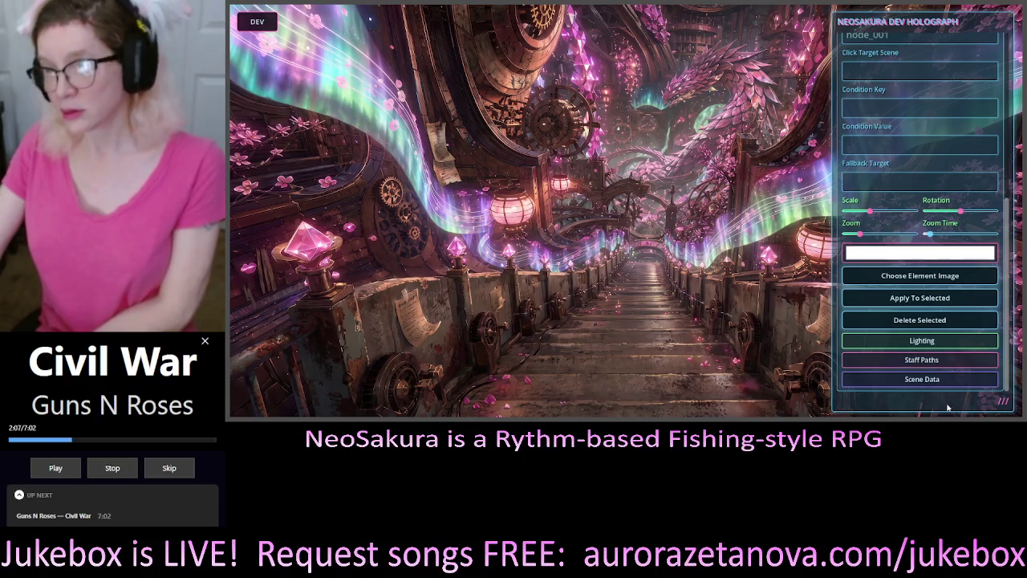
pyautogui.moveTo(962, 37); pyautogui.dragTo(956, 37)
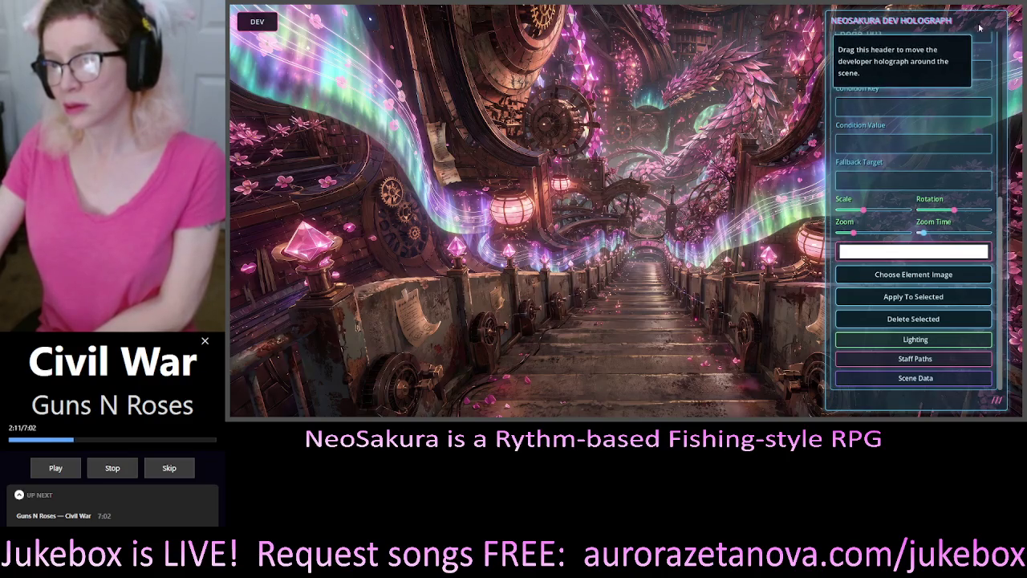
pyautogui.moveTo(978, 24); pyautogui.dragTo(981, 24)
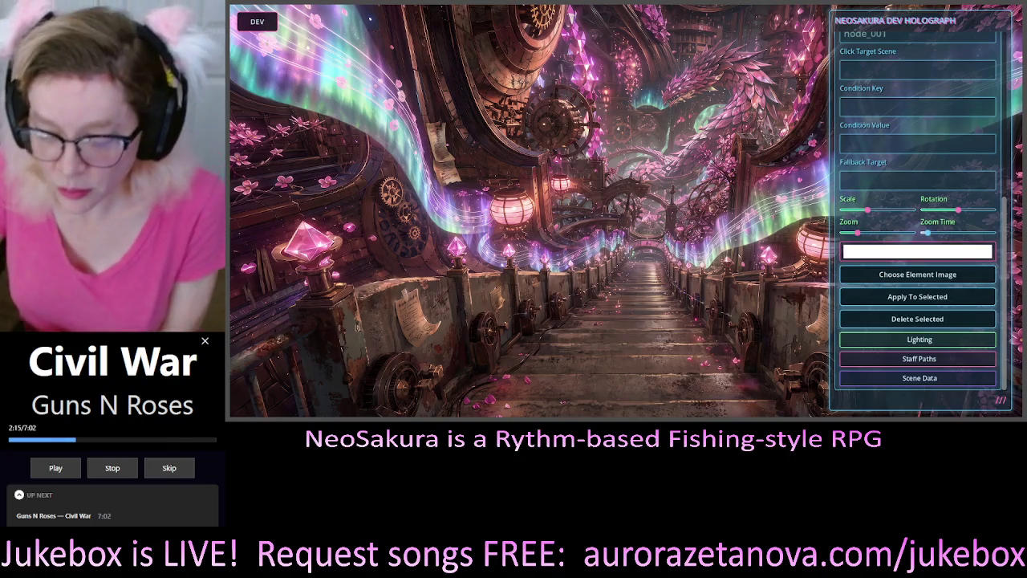
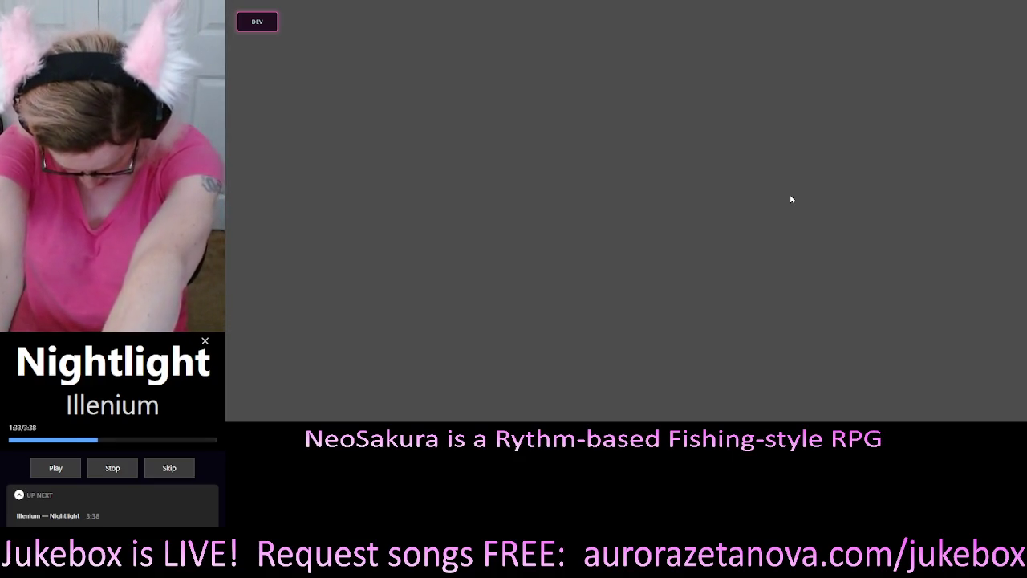
# Open the NeoSakura Dev Holograph and move it to the top-right of the canvas.
pyautogui.click(257, 21)
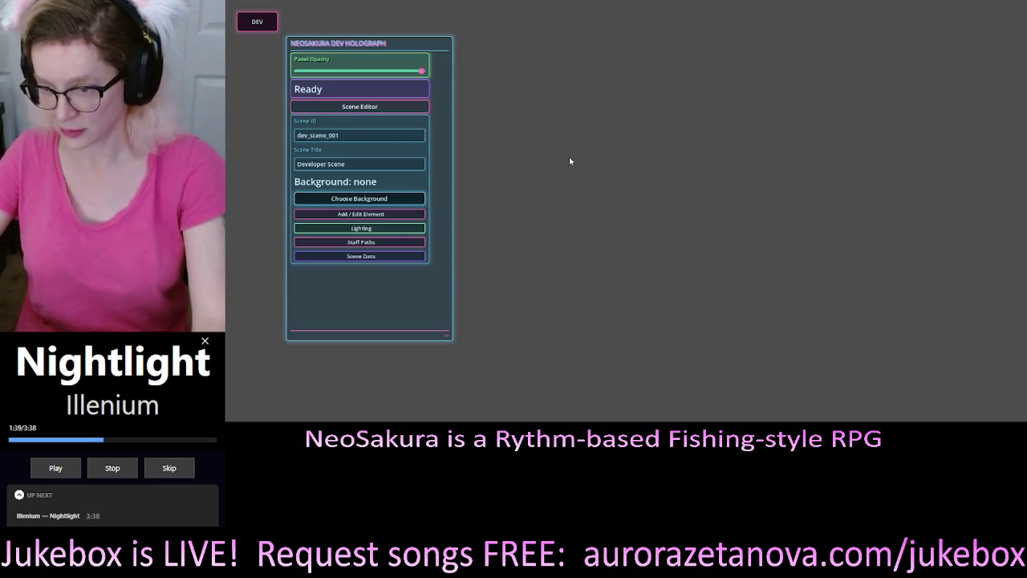
pyautogui.moveTo(342, 45)
pyautogui.mouseDown()
pyautogui.moveTo(628, 73)
pyautogui.moveTo(912, 33)
pyautogui.moveTo(845, 30)
pyautogui.mouseUp()
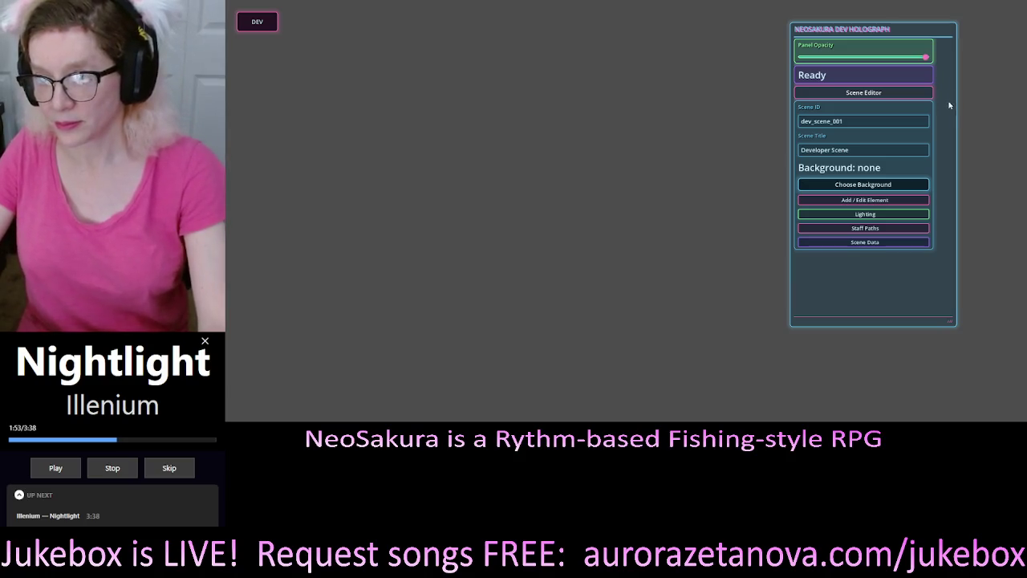
# Change the scene ID to 001 and the title to 'Scene 1', then expand Scene Data.
pyautogui.doubleClick(861, 122)
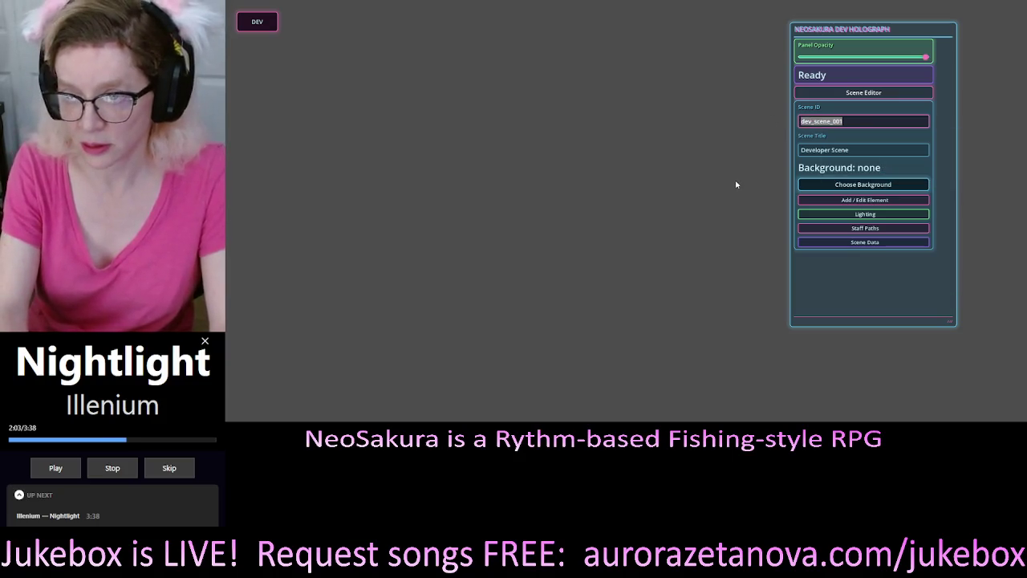
pyautogui.write('001')
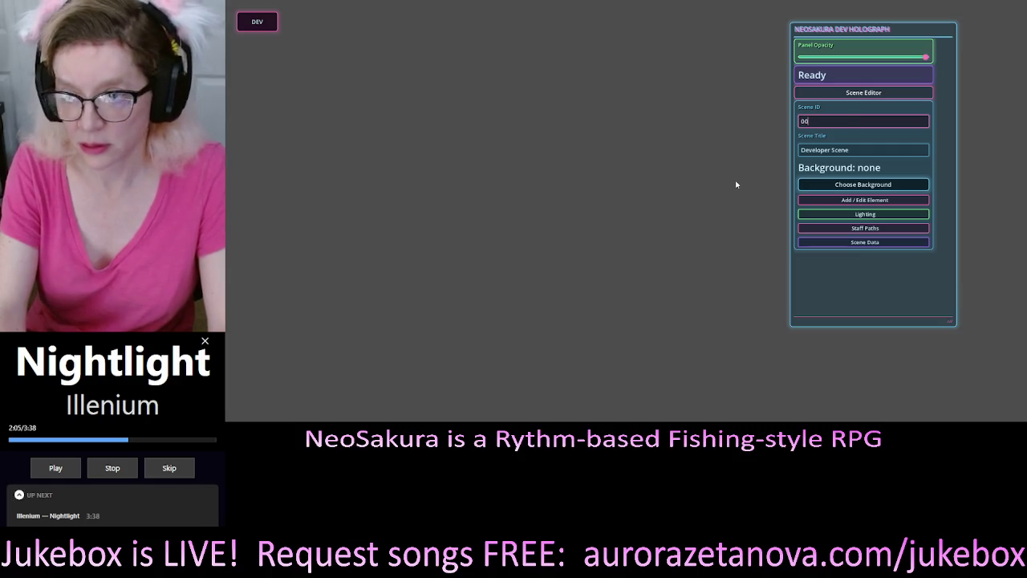
pyautogui.press('Tab')
pyautogui.press('BackSpace')
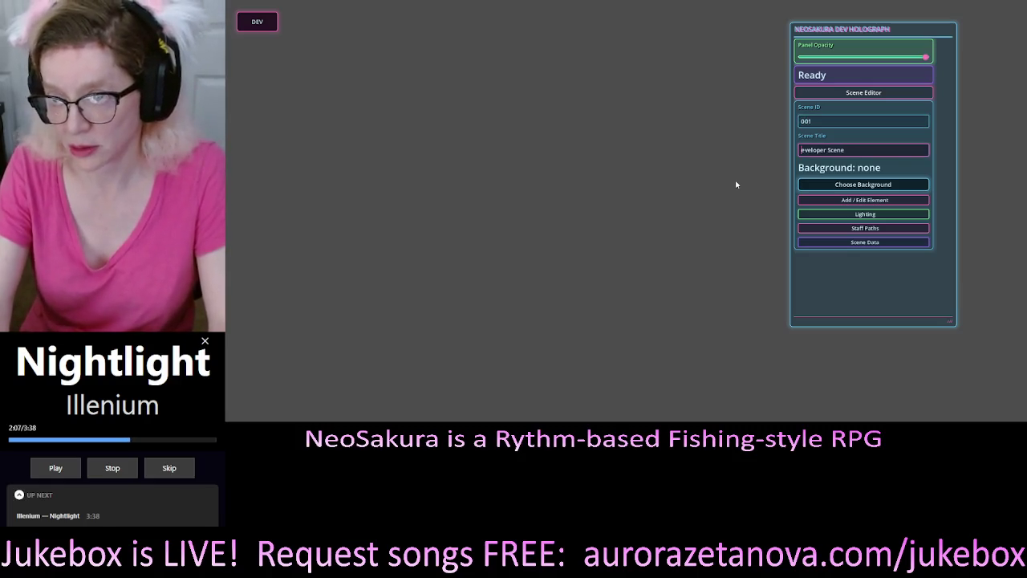
pyautogui.write('S')
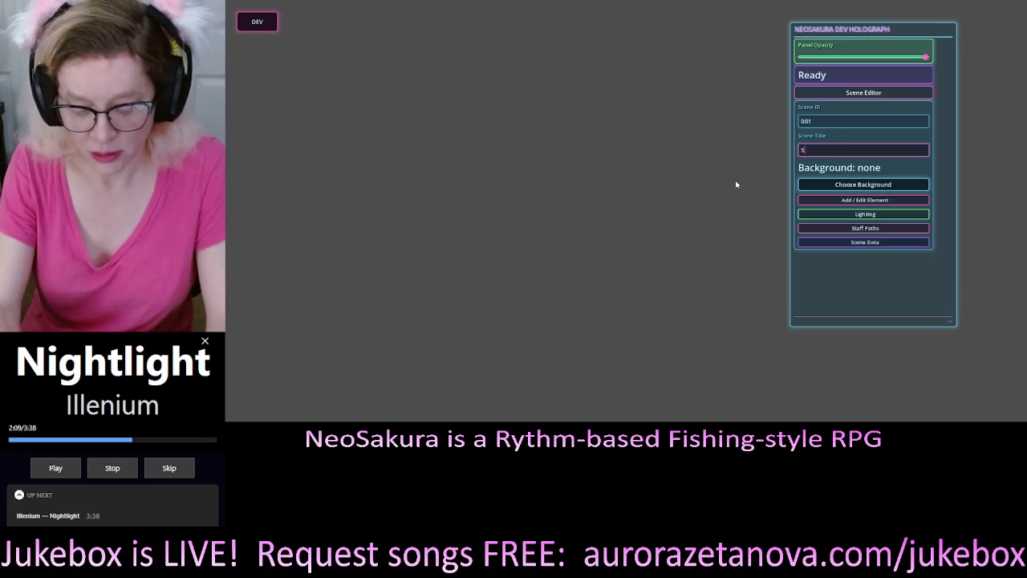
pyautogui.write('cene 1')
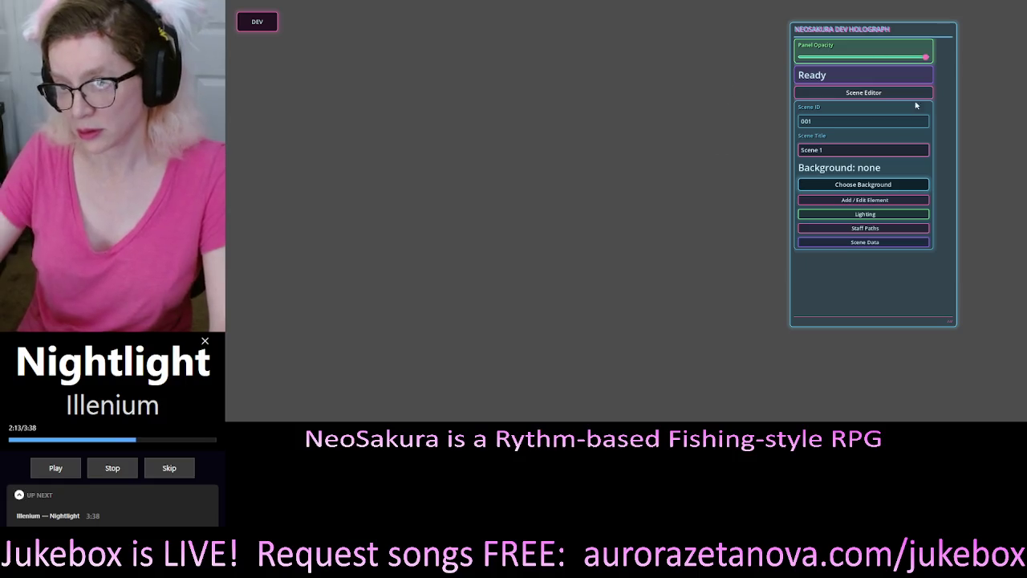
pyautogui.click(879, 243)
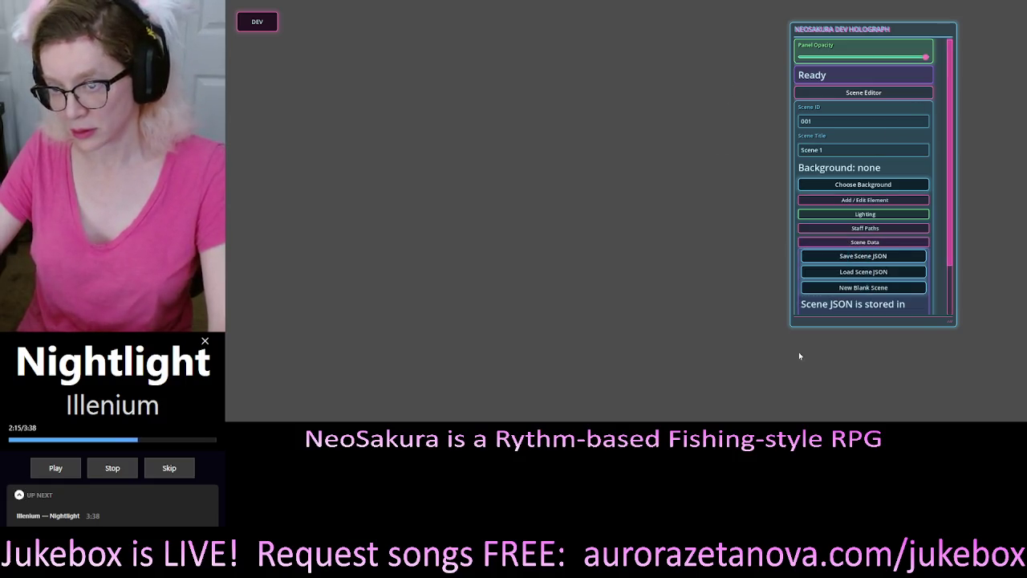
# Save scene 001 as data/scenes/001.json, then collapse and re-expand the Scene Editor.
pyautogui.click(891, 258)
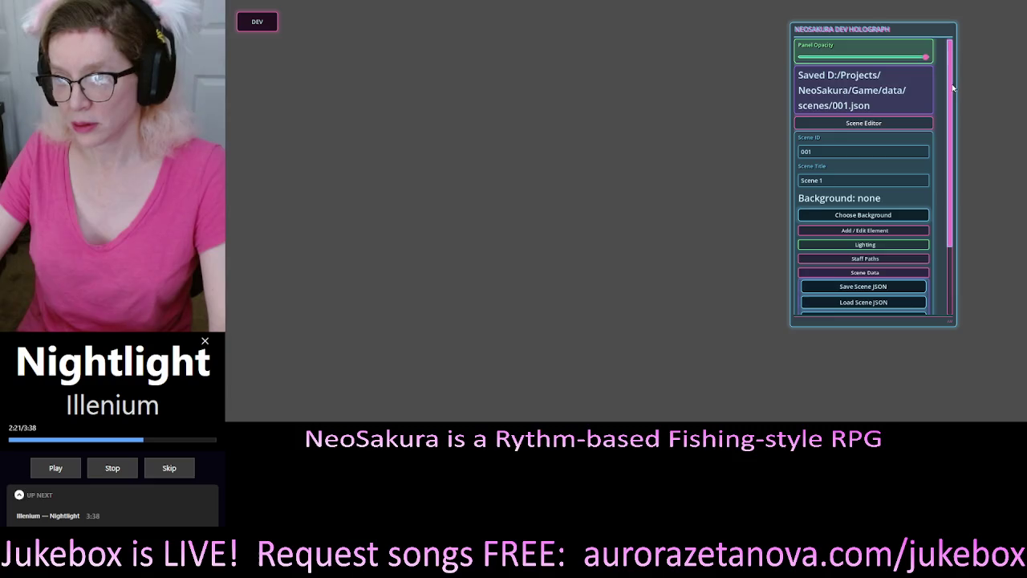
pyautogui.moveTo(954, 92); pyautogui.dragTo(954, 191)
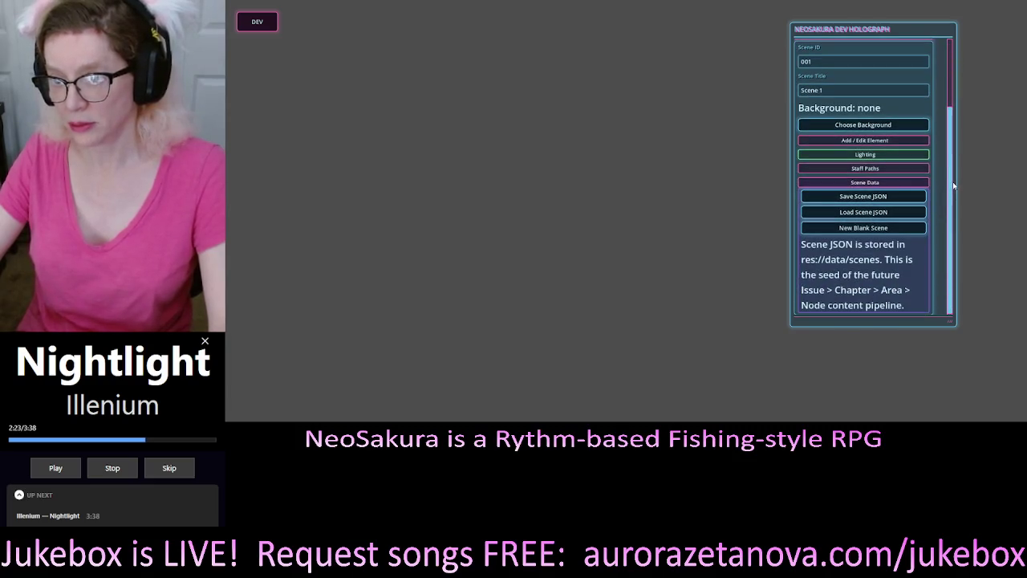
pyautogui.moveTo(953, 182); pyautogui.dragTo(970, 66)
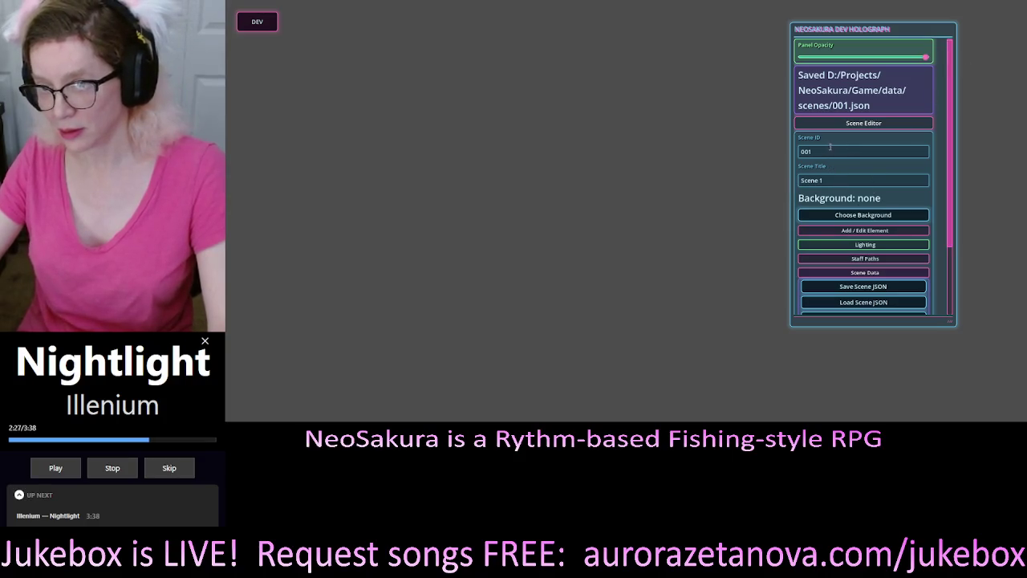
pyautogui.moveTo(814, 172)
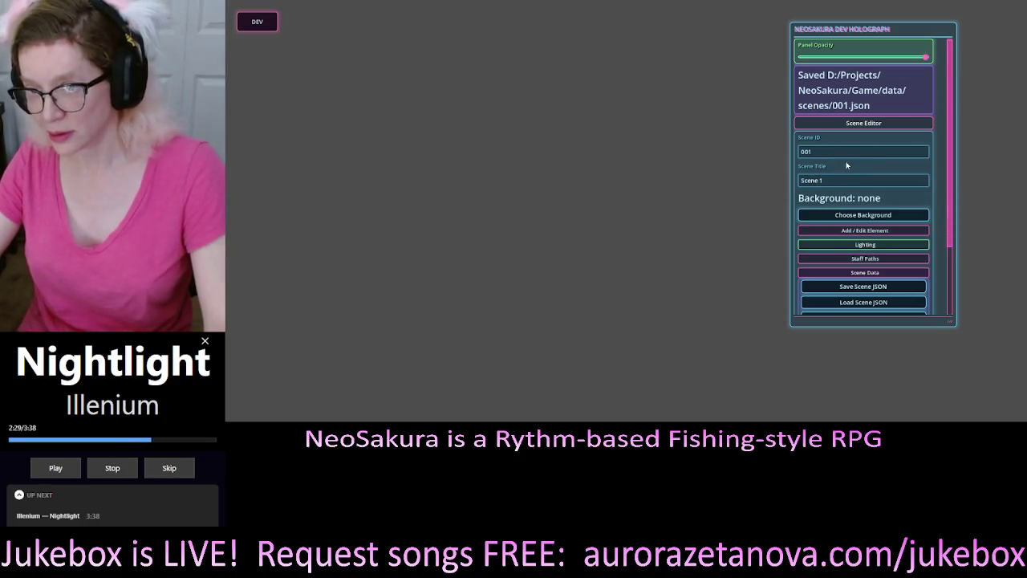
pyautogui.click(871, 124)
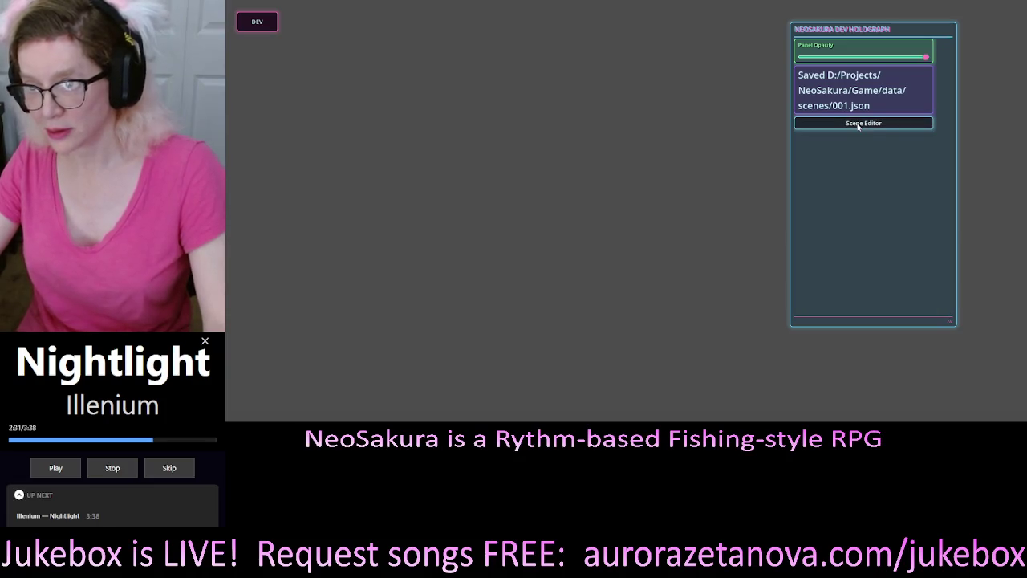
pyautogui.click(884, 125)
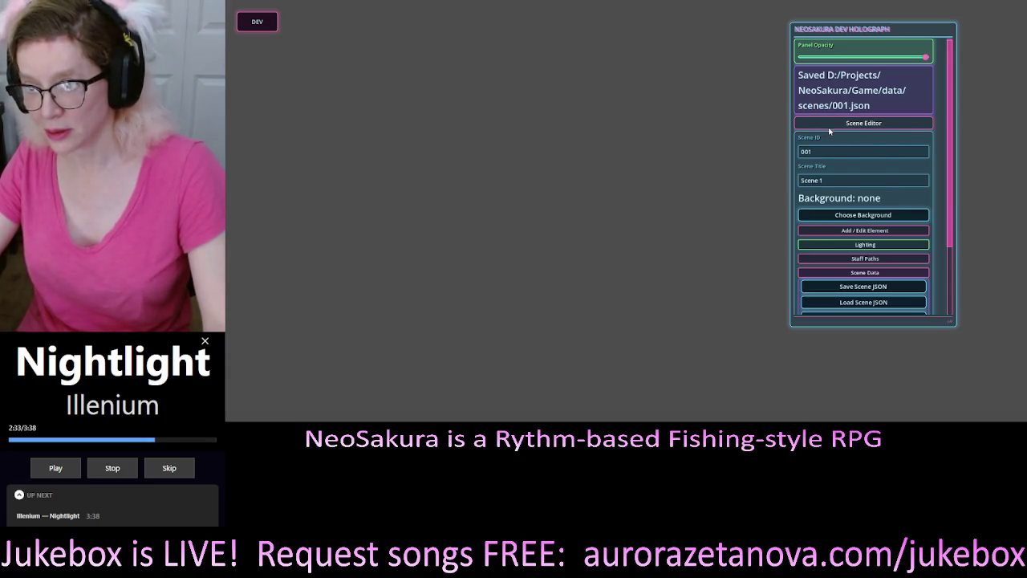
pyautogui.moveTo(812, 143)
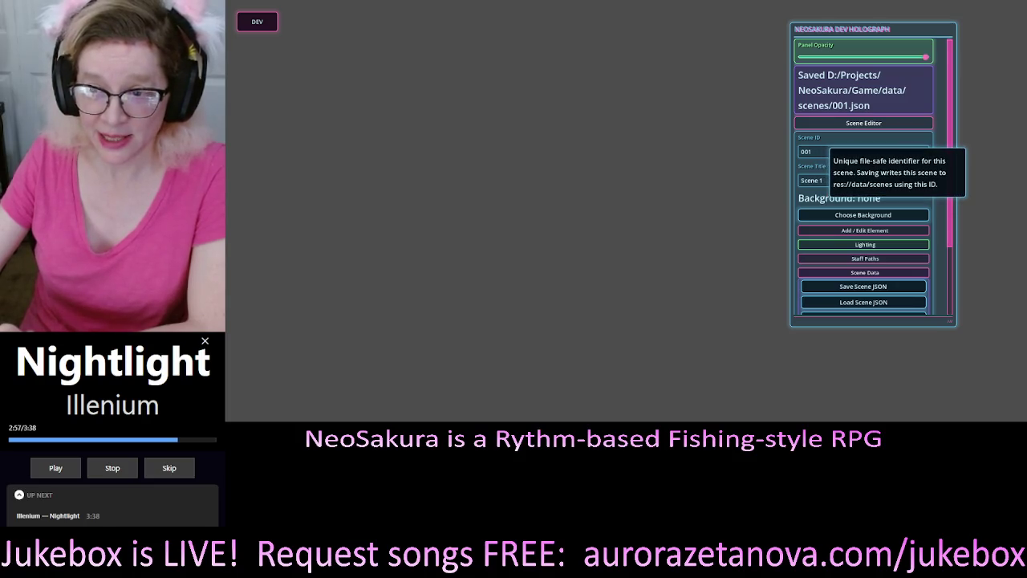
# Resave scene 001's JSON and check the note that it is stored under res://data/scenes.
pyautogui.scroll(-3, 864, 201)
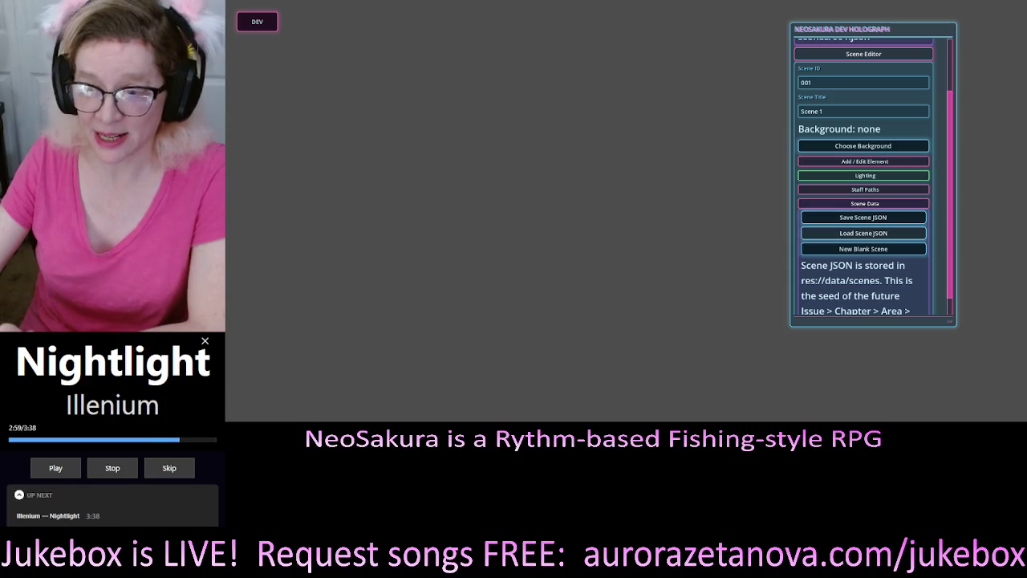
pyautogui.scroll(-1, 864, 201)
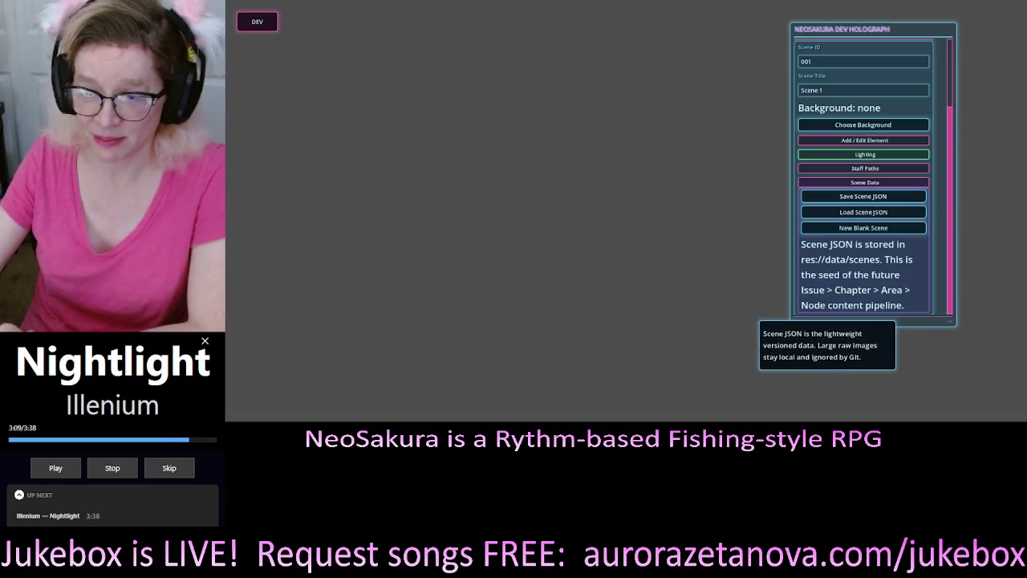
pyautogui.click(864, 196)
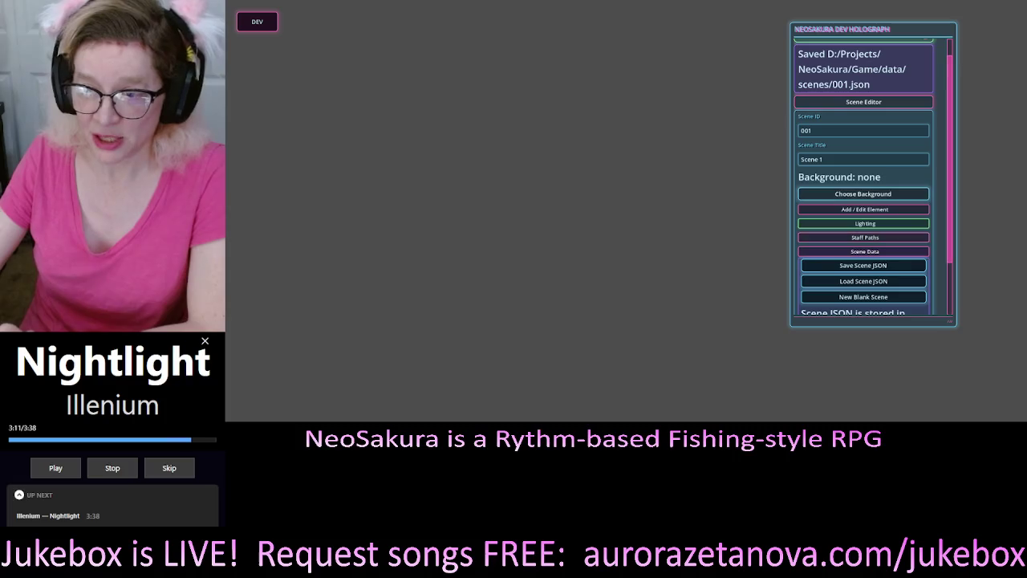
pyautogui.scroll(1, 863, 196)
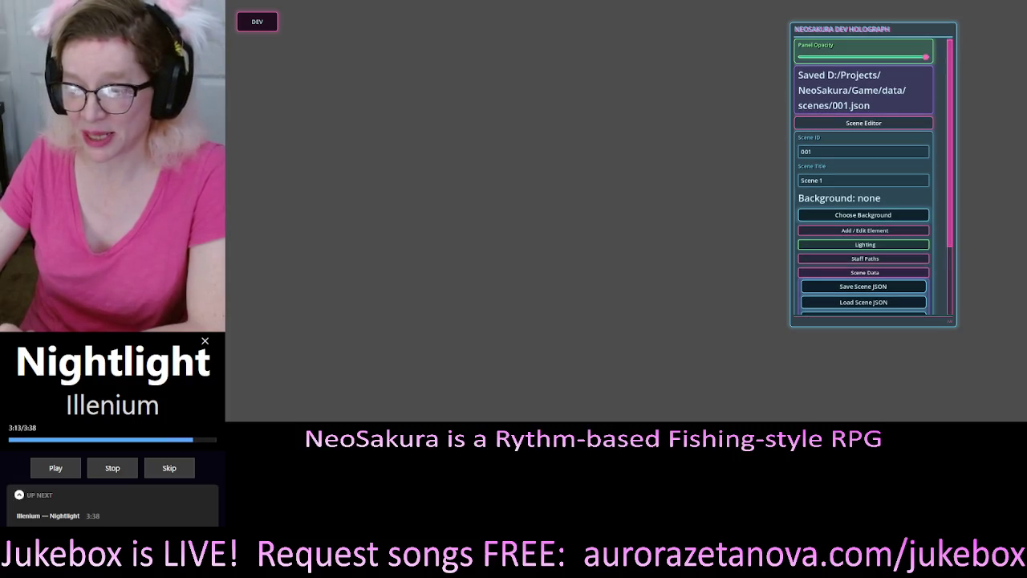
pyautogui.scroll(-2, 864, 196)
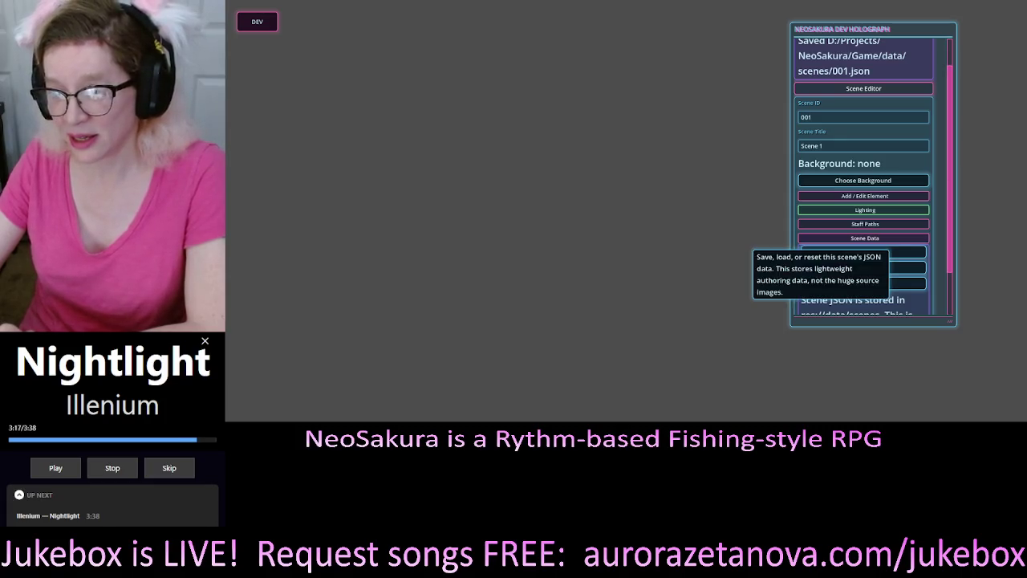
pyautogui.scroll(-3, 864, 251)
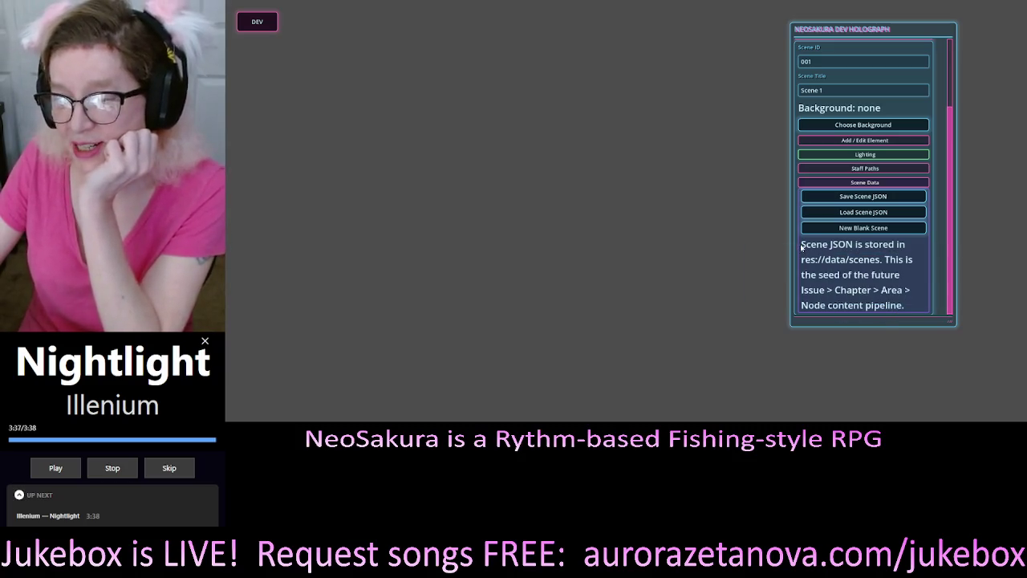
pyautogui.moveTo(823, 251)
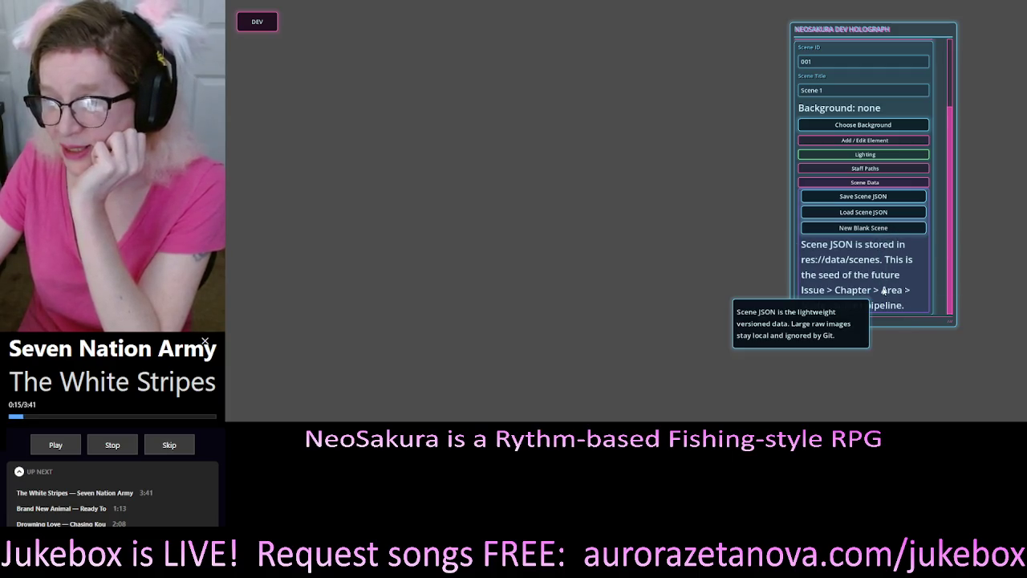
pyautogui.hotkey('ctrl', 's')
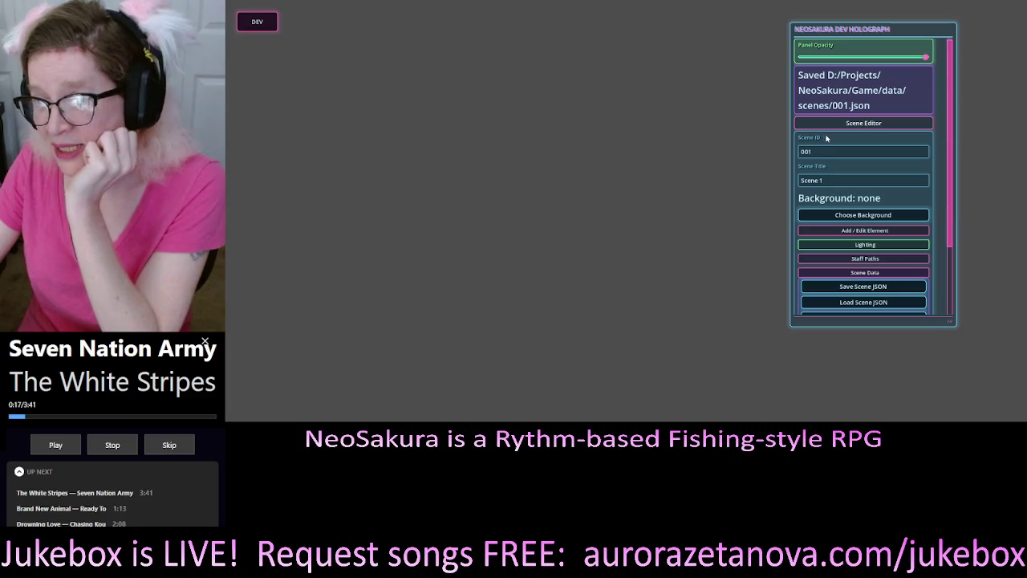
pyautogui.moveTo(853, 139)
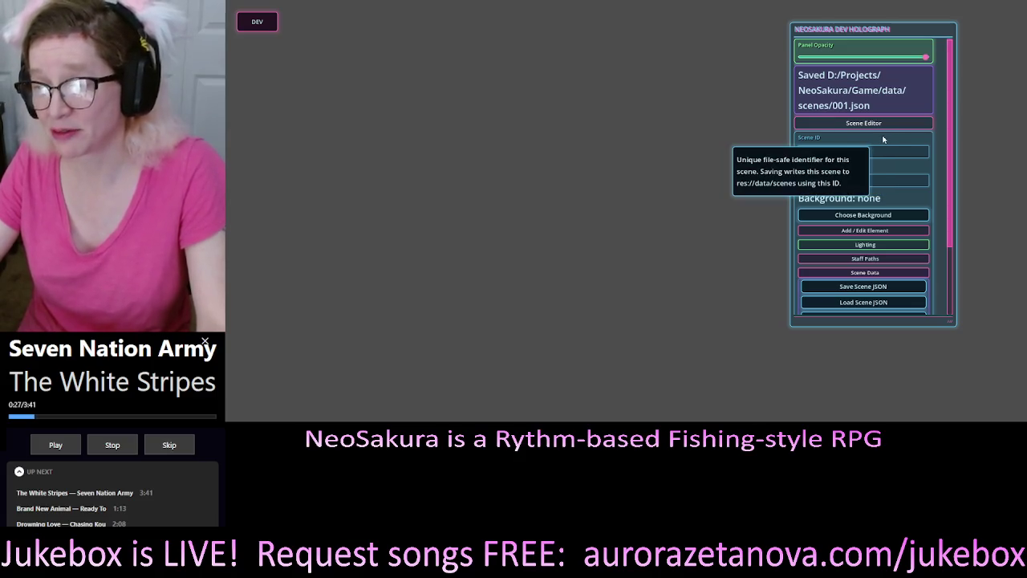
pyautogui.scroll(-3, 894, 146)
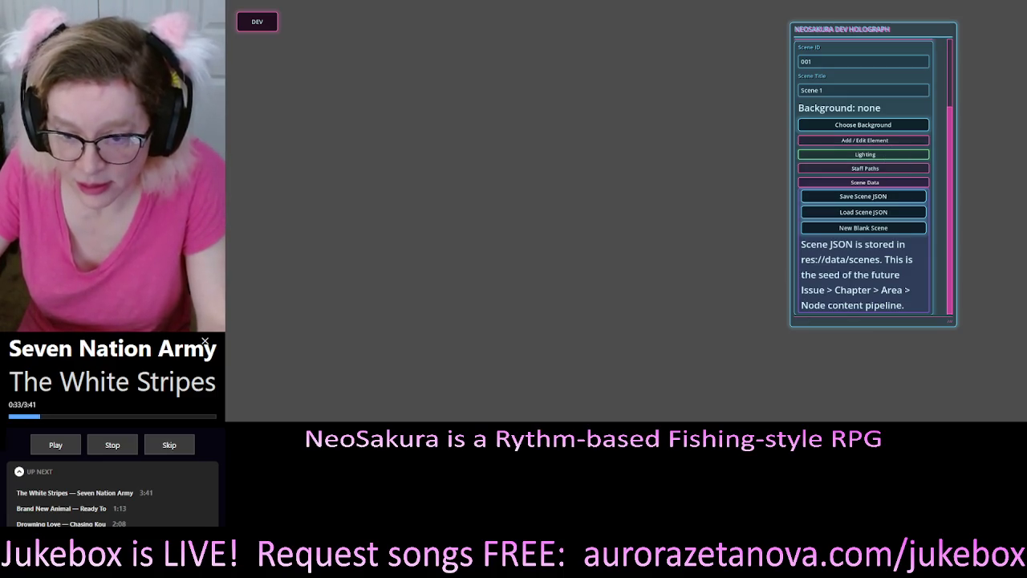
# Try Neo_00033_.png and then Neo_00034_.png as scene 001's background.
pyautogui.click(863, 124)
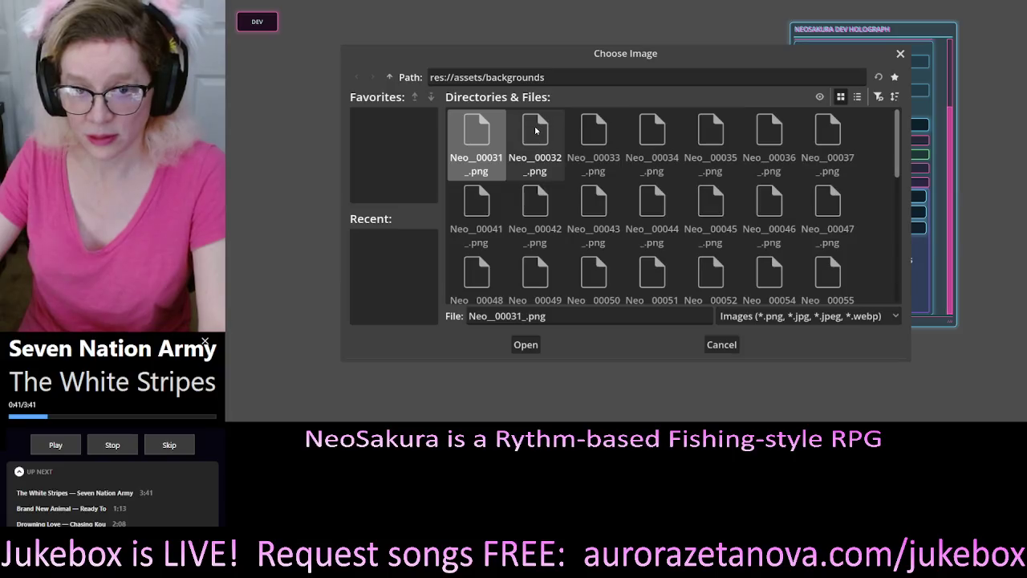
pyautogui.click(605, 136)
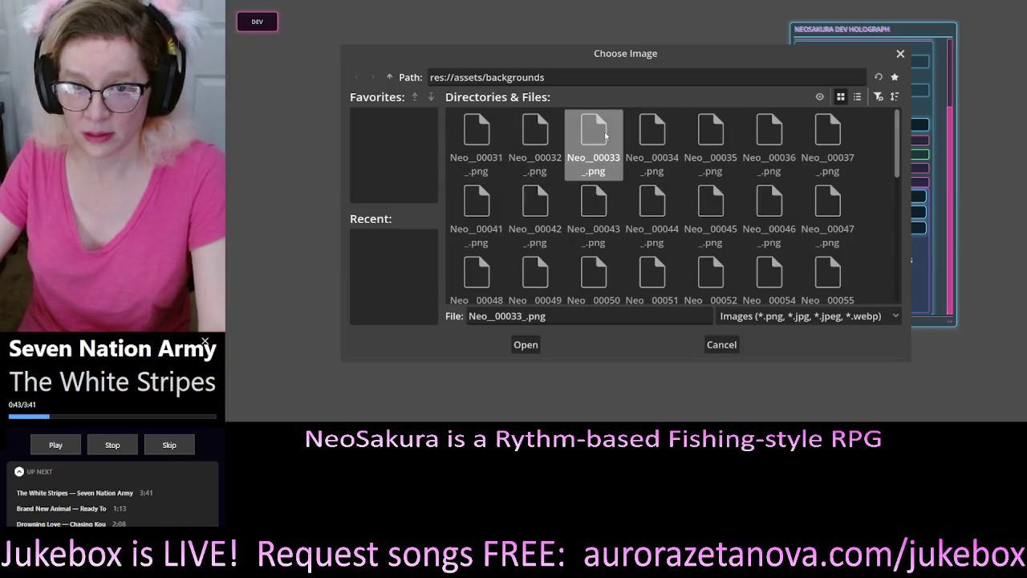
pyautogui.doubleClick(605, 137)
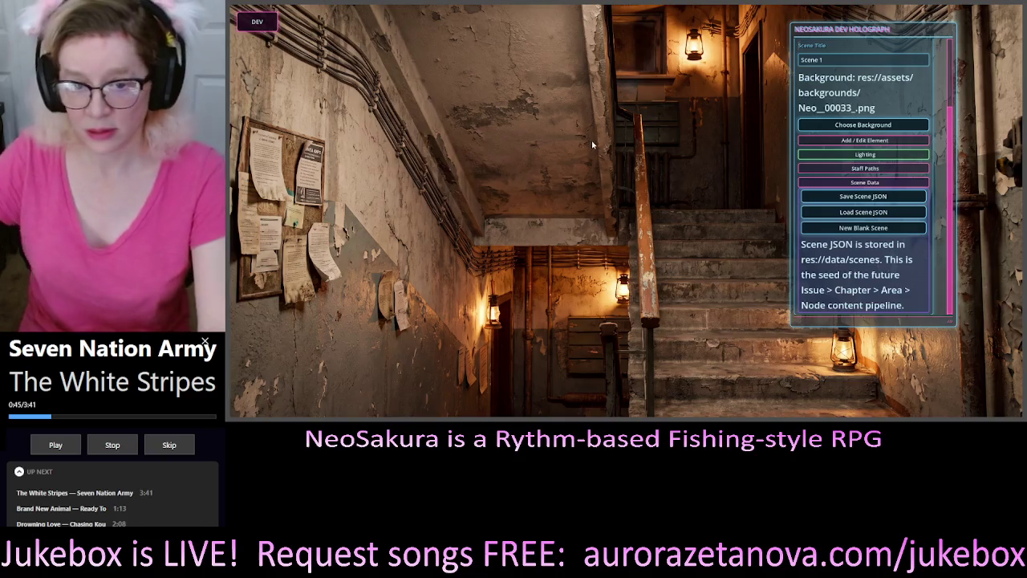
pyautogui.click(863, 125)
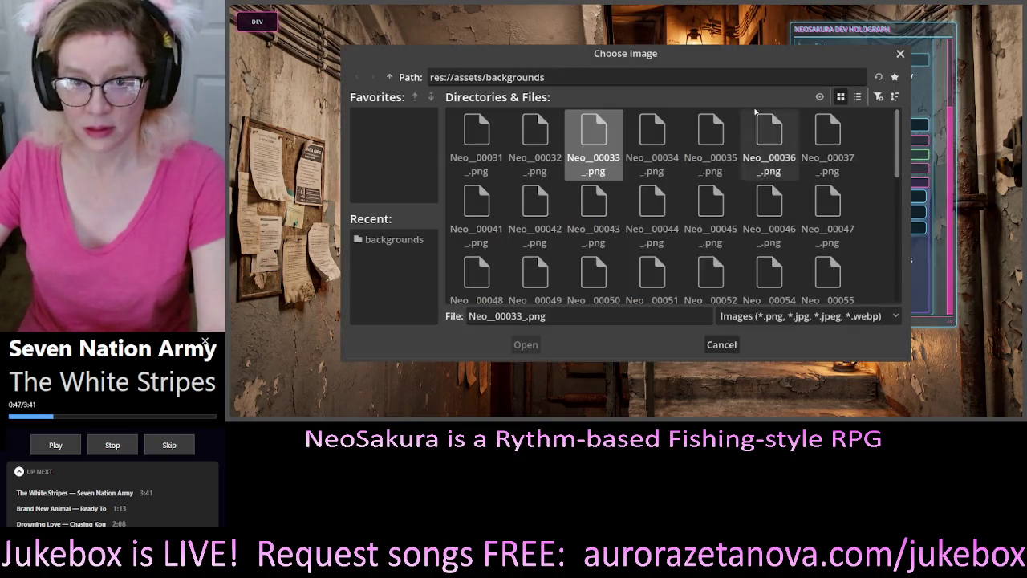
pyautogui.click(665, 137)
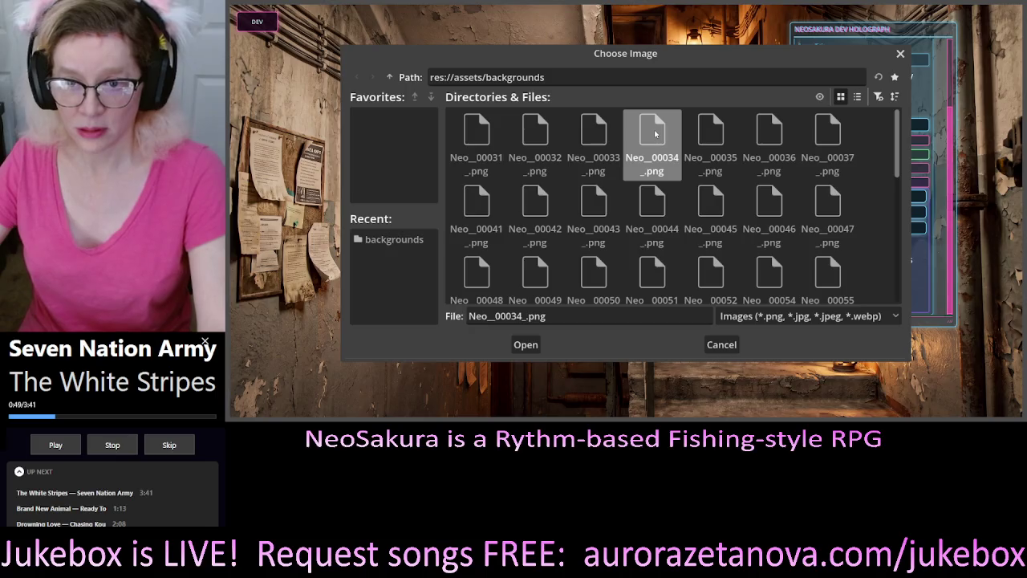
pyautogui.doubleClick(665, 138)
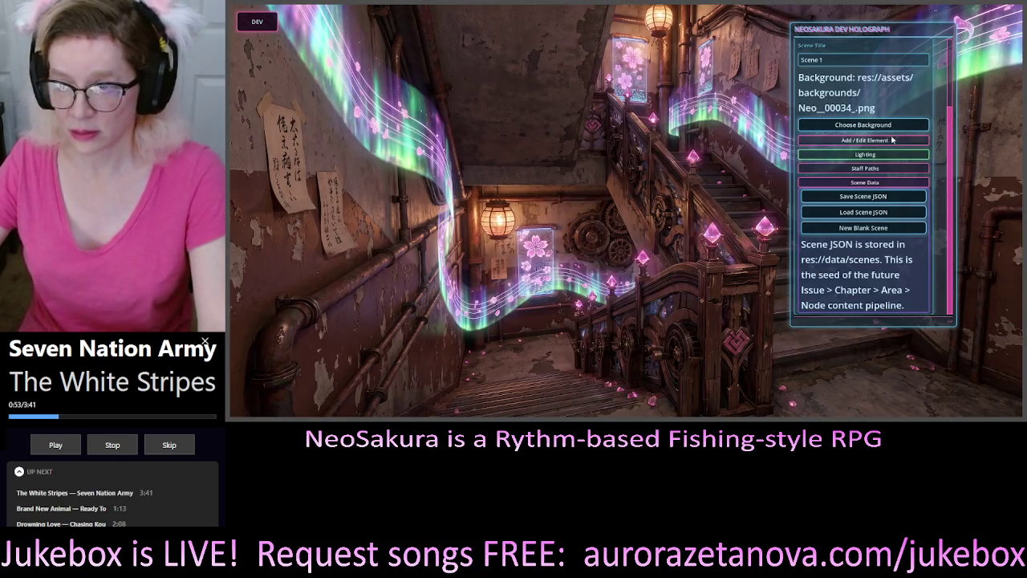
# Load the neon-lit stairway Neo_00035_.png as scene 001's background.
pyautogui.click(867, 126)
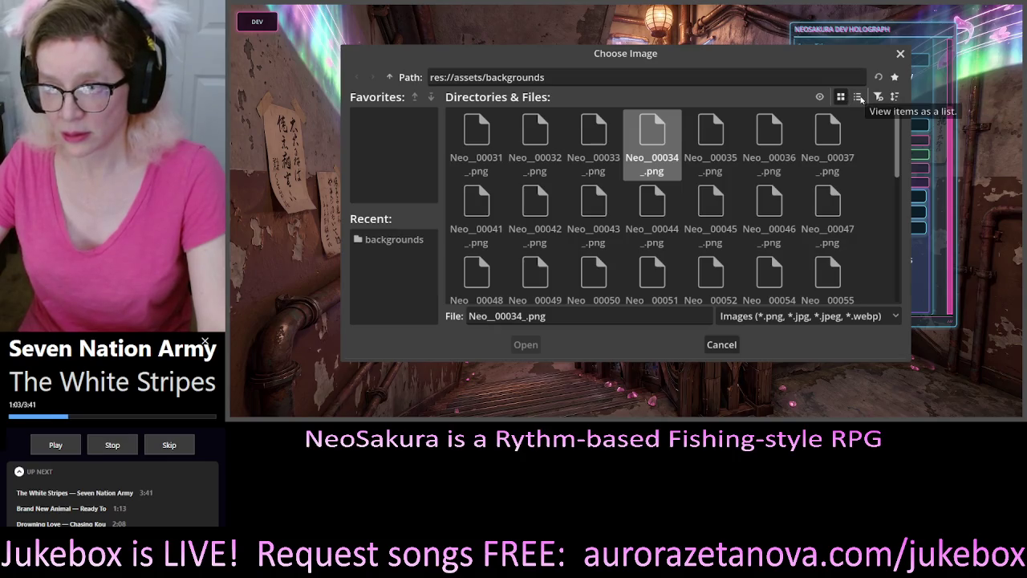
pyautogui.click(859, 98)
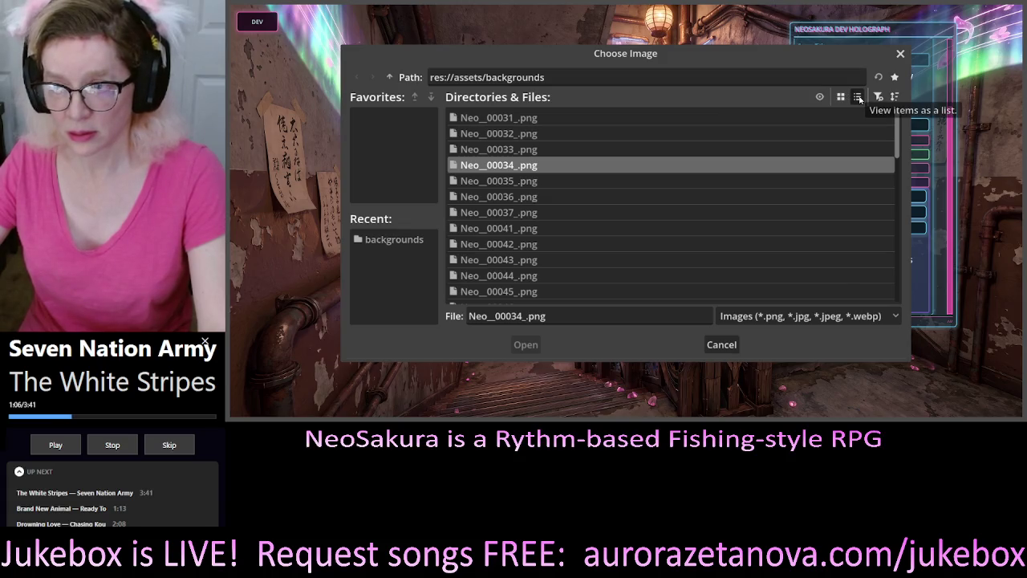
pyautogui.click(841, 97)
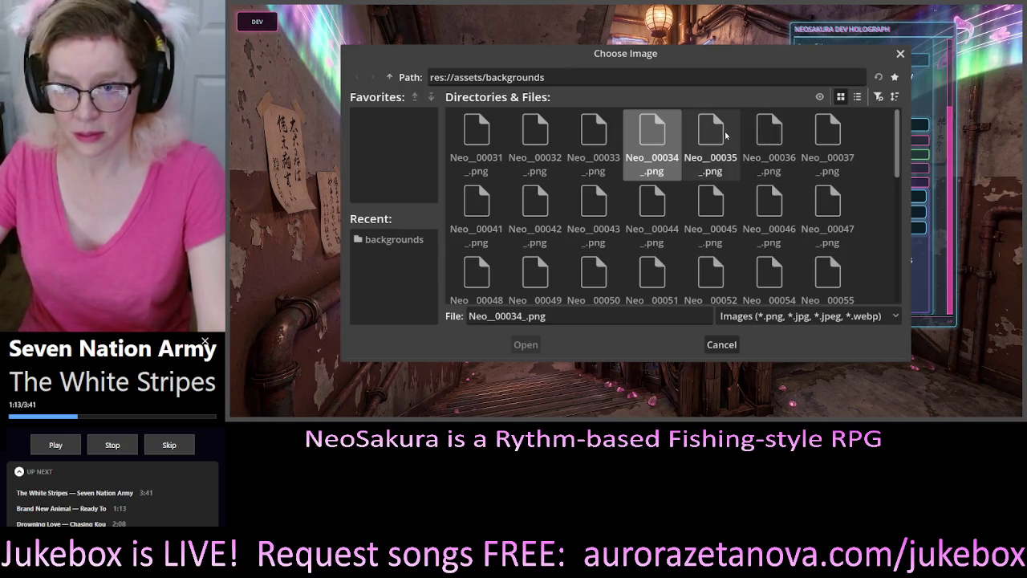
pyautogui.click(724, 138)
pyautogui.doubleClick(722, 138)
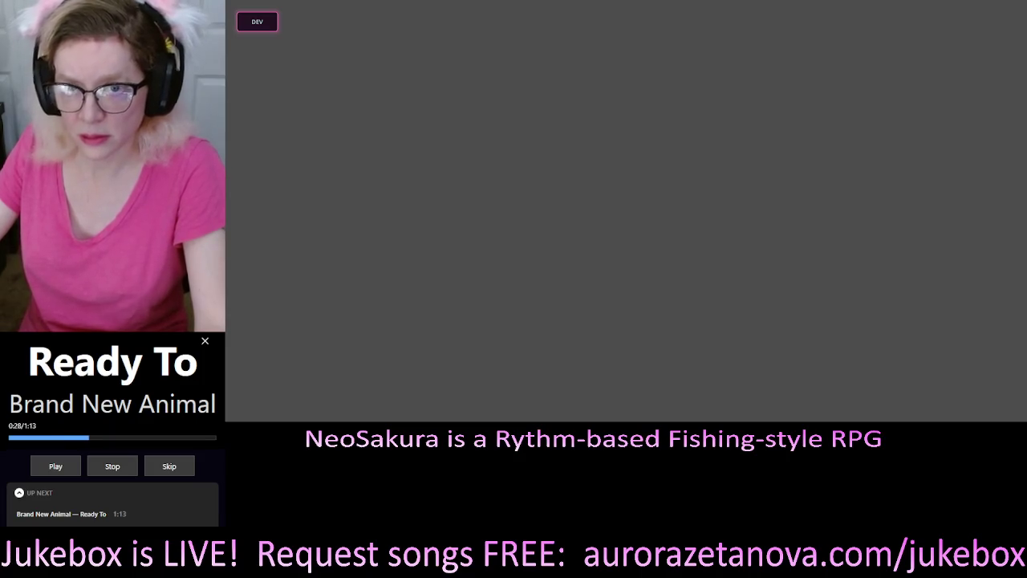
# Open the Dev Holograph, collapse Scene Editor, narrow the panel and move it to the centre.
pyautogui.click(273, 22)
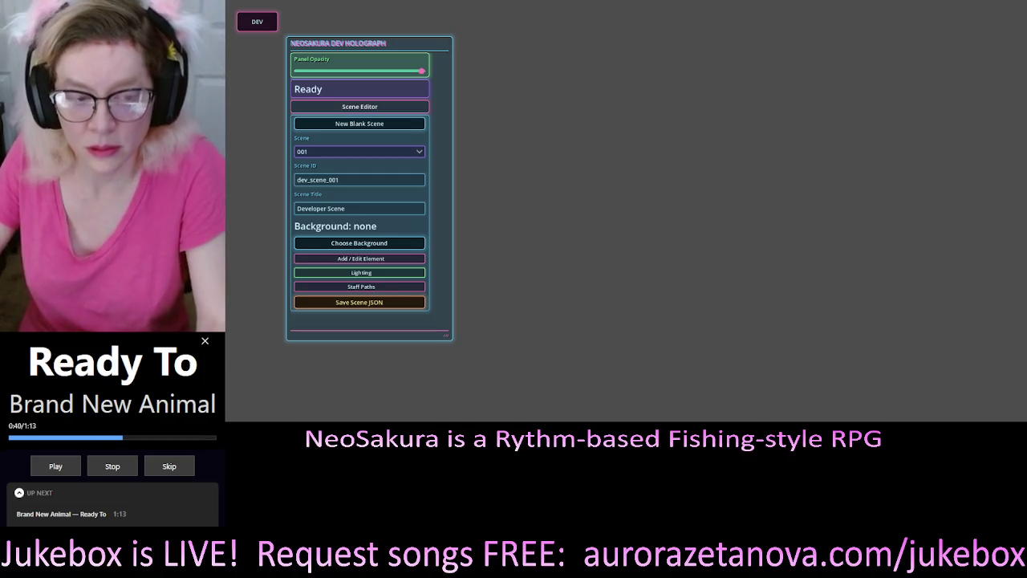
pyautogui.moveTo(338, 44); pyautogui.dragTo(825, 36)
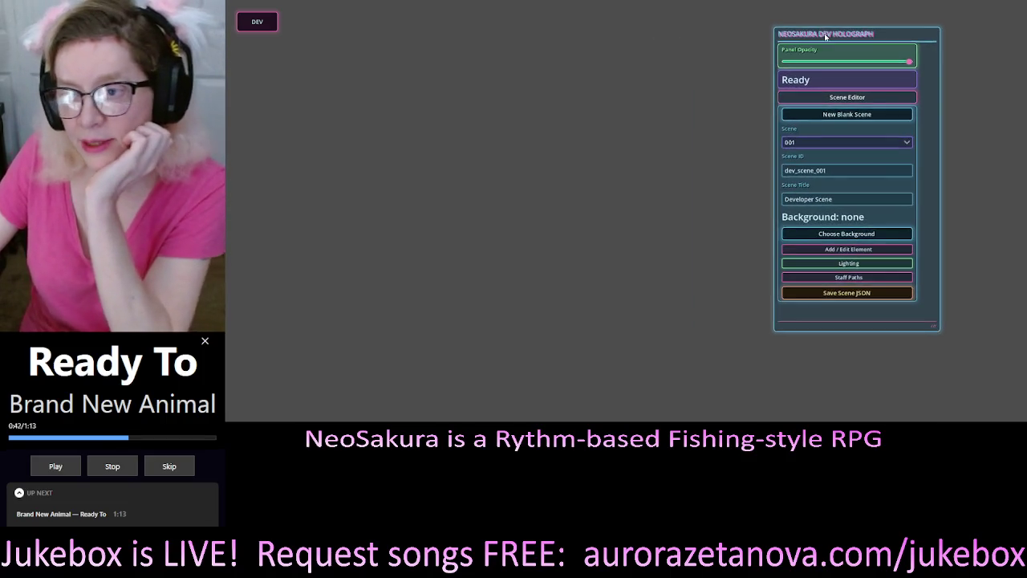
pyautogui.click(858, 98)
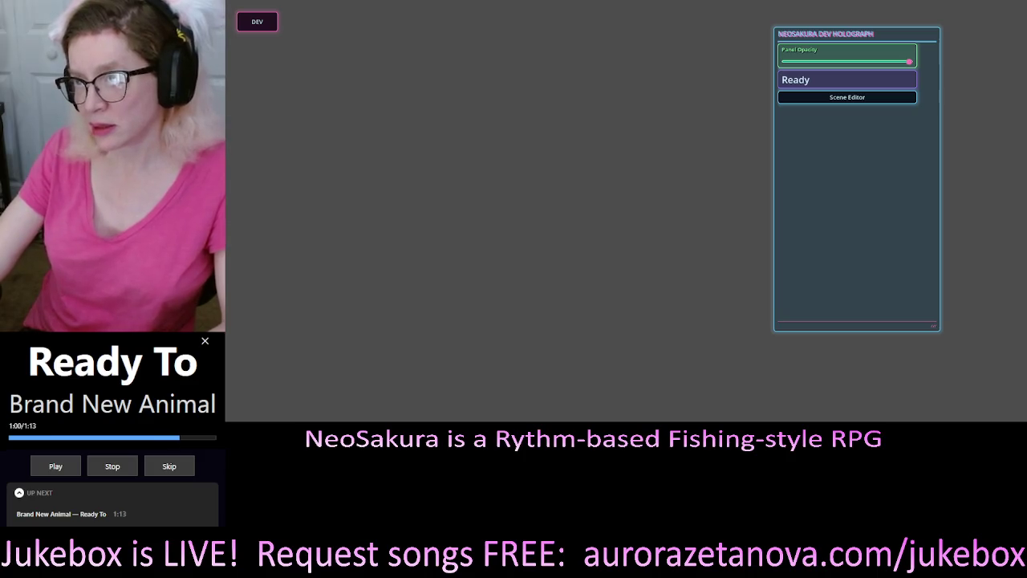
pyautogui.moveTo(805, 82)
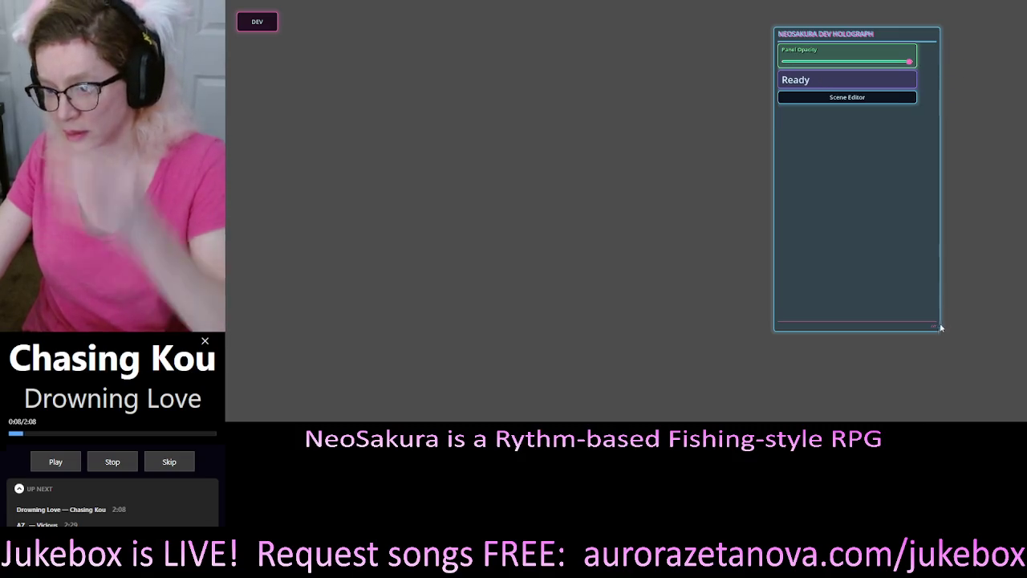
pyautogui.moveTo(940, 329)
pyautogui.mouseDown()
pyautogui.moveTo(860, 328)
pyautogui.moveTo(1000, 305)
pyautogui.moveTo(773, 321)
pyautogui.mouseUp()
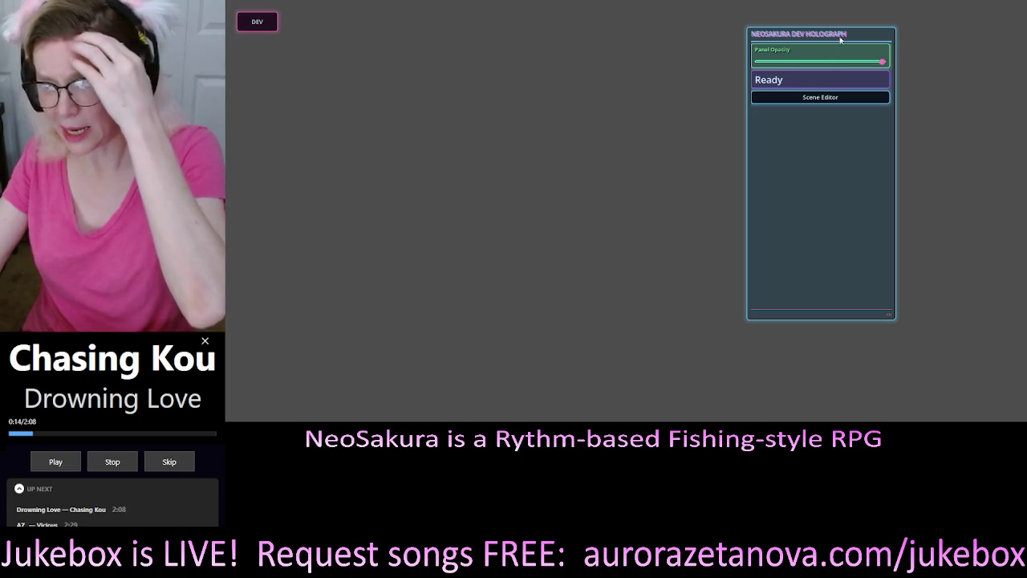
pyautogui.moveTo(838, 35); pyautogui.dragTo(516, 37)
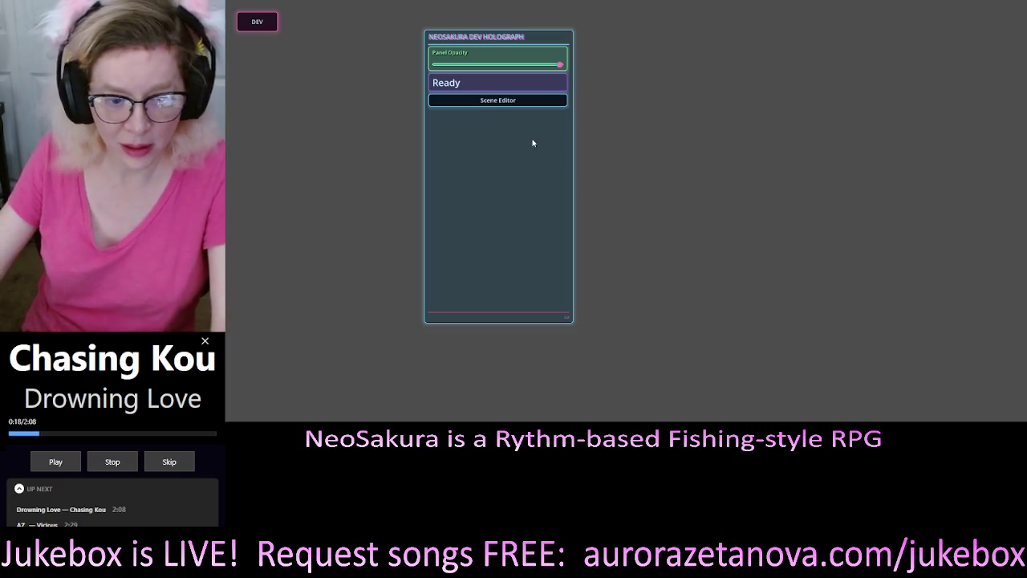
# Expand Scene Editor, confirm only scene 001 is listed as saved, and start a new blank scene.
pyautogui.click(487, 100)
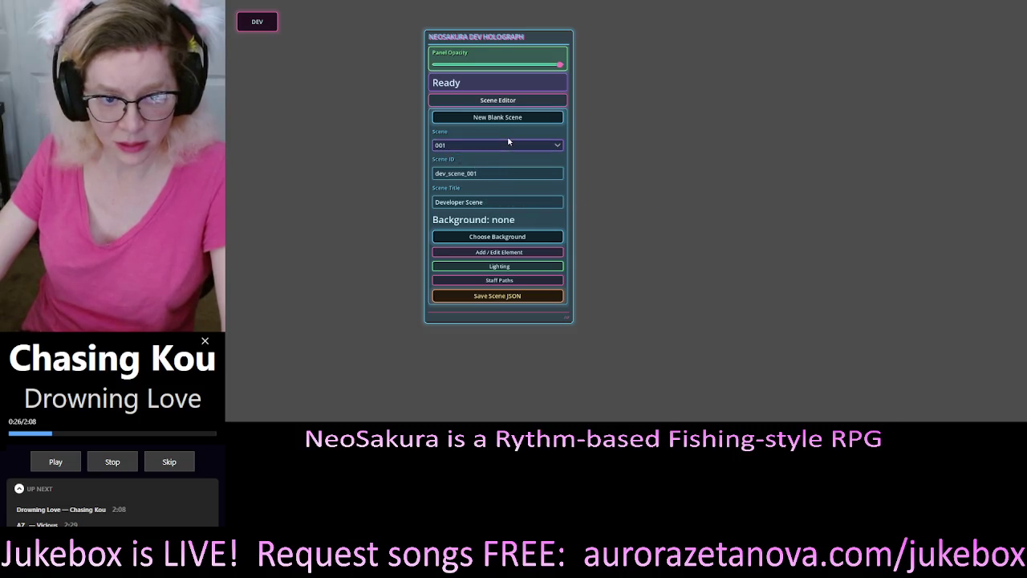
pyautogui.click(506, 146)
pyautogui.click(502, 151)
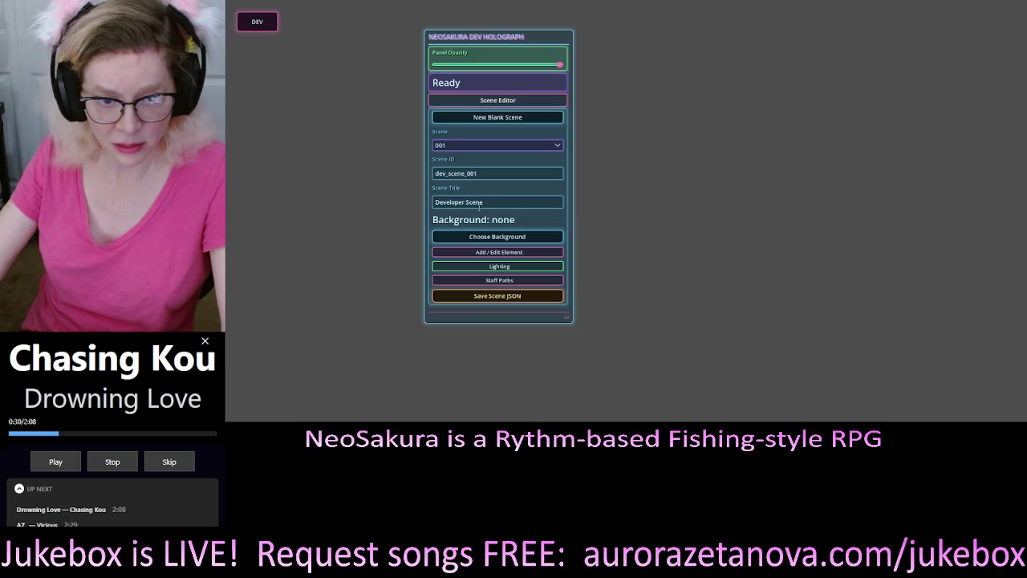
pyautogui.click(505, 146)
pyautogui.click(503, 149)
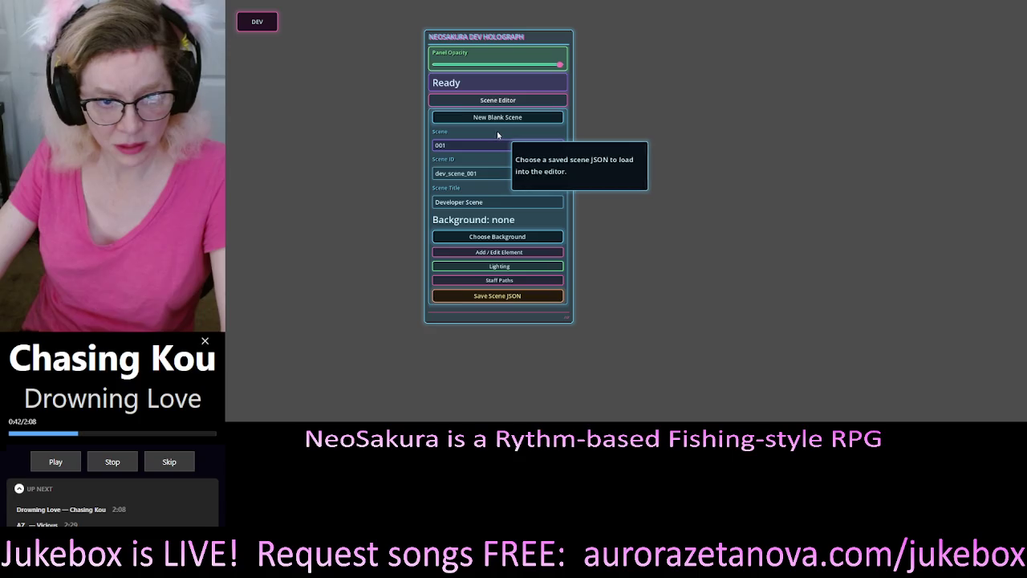
pyautogui.click(522, 145)
pyautogui.click(458, 162)
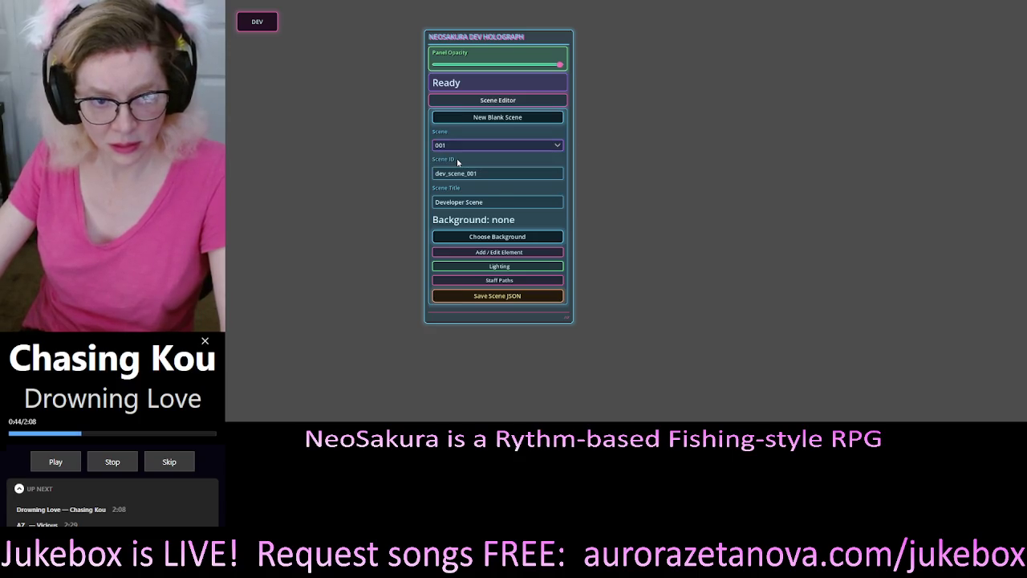
pyautogui.click(463, 147)
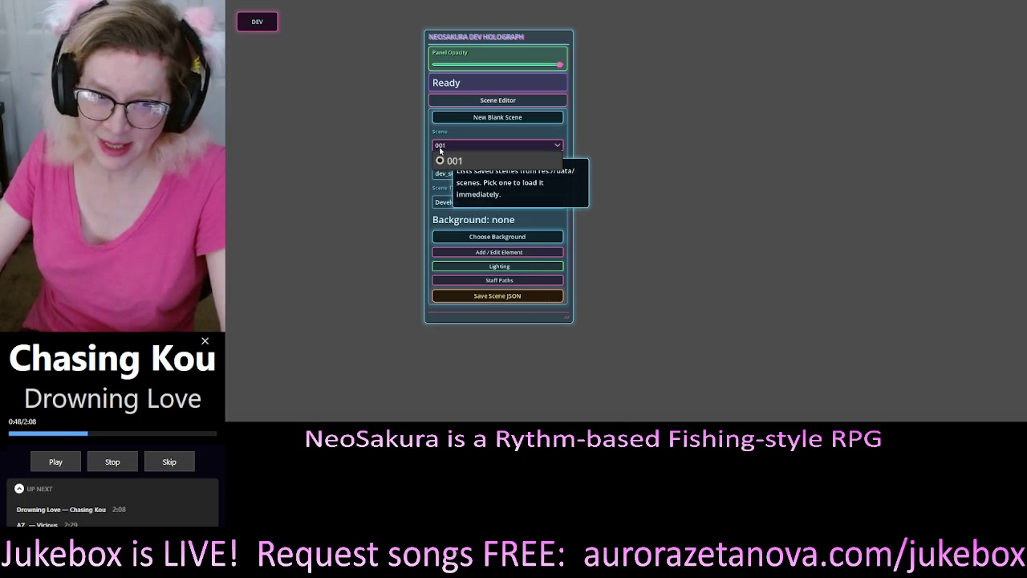
pyautogui.click(454, 161)
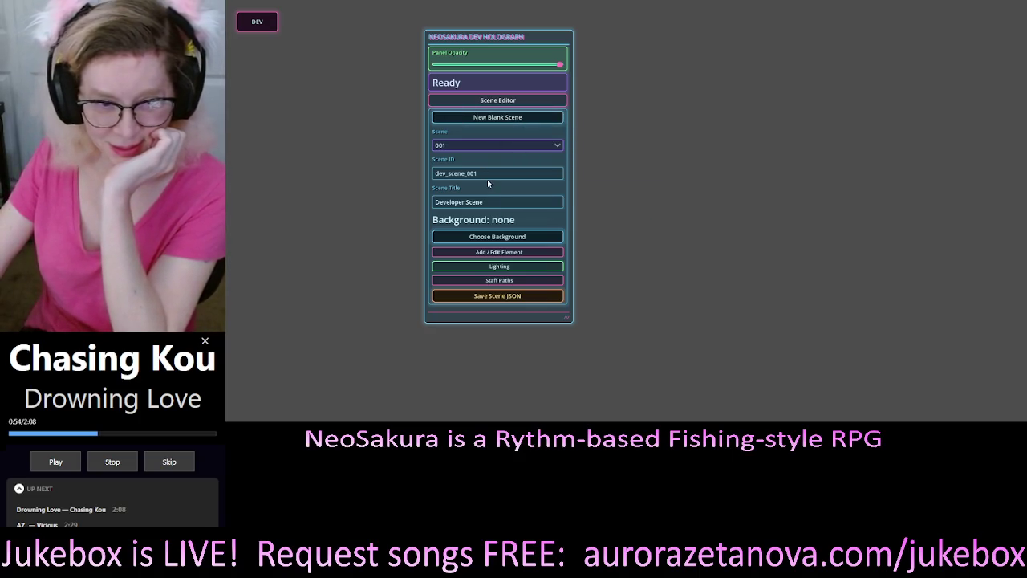
pyautogui.click(500, 117)
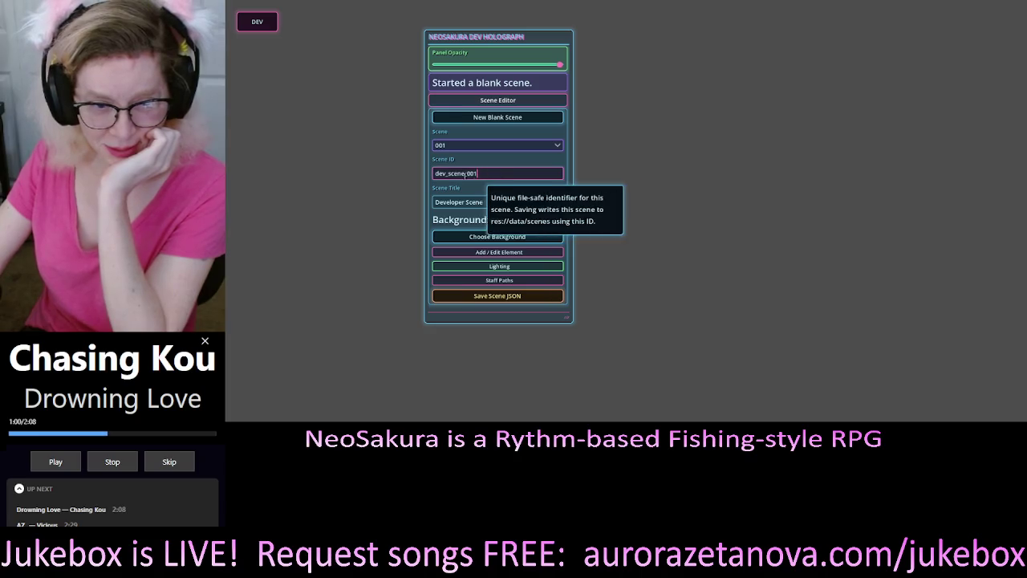
# Set the new scene's ID and title to 002.
pyautogui.doubleClick(490, 174)
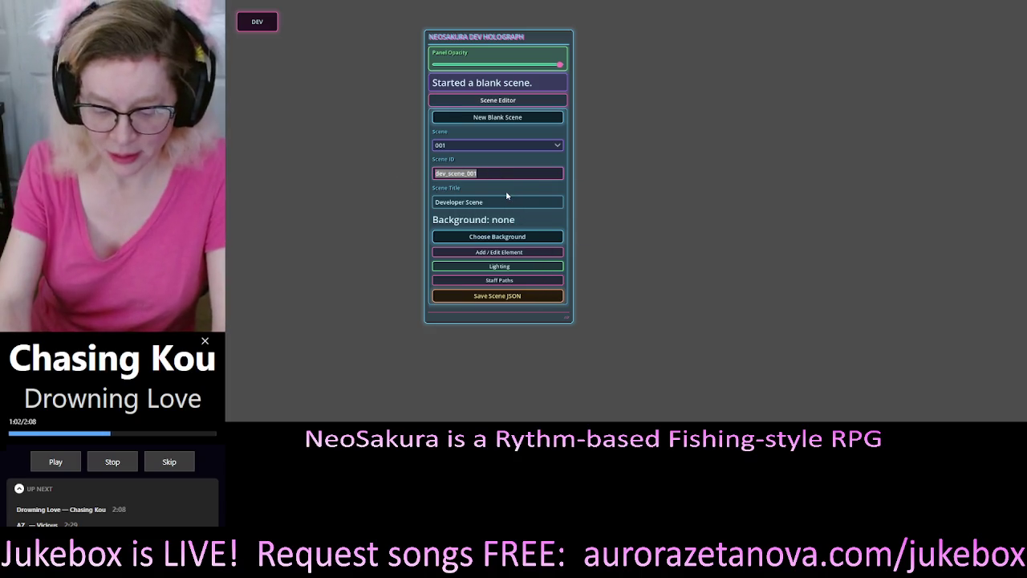
pyautogui.write('002')
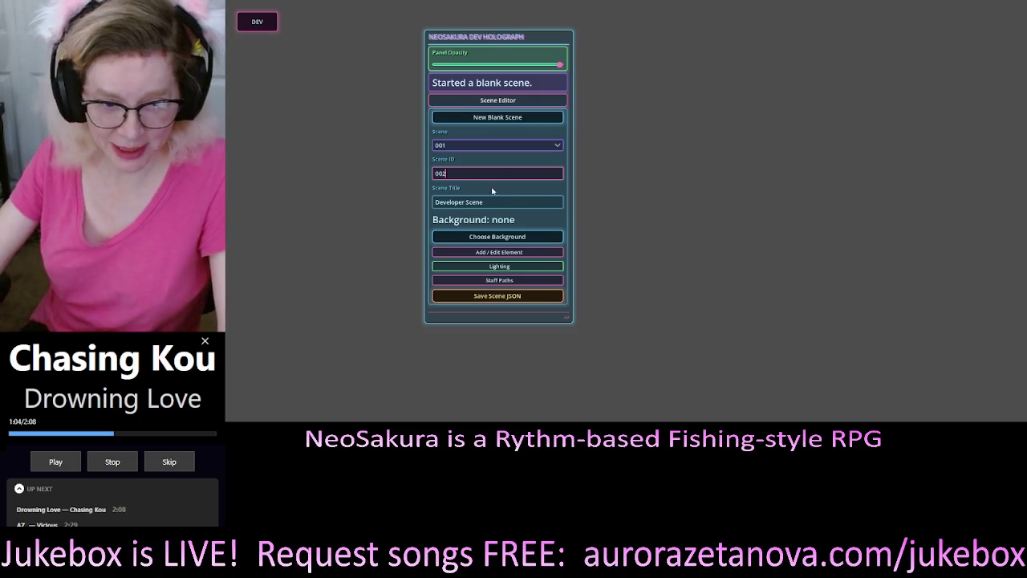
pyautogui.moveTo(489, 202); pyautogui.dragTo(456, 203)
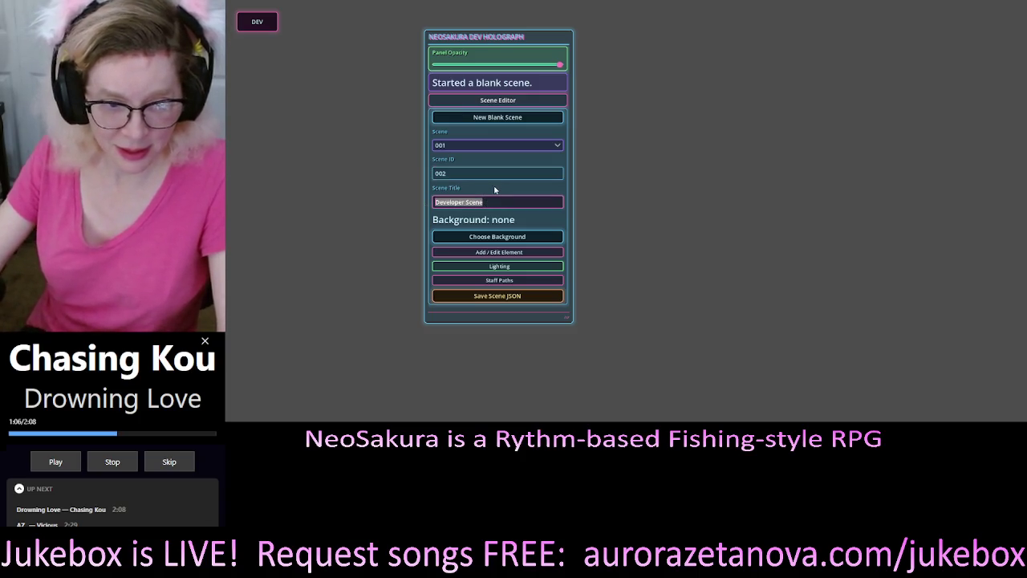
pyautogui.click(492, 150)
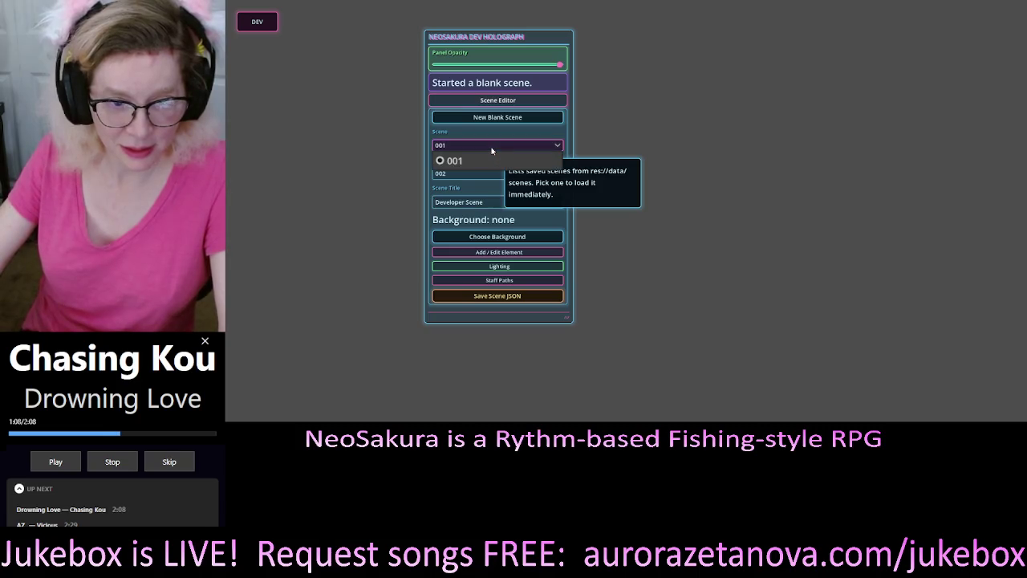
pyautogui.click(491, 160)
pyautogui.click(490, 196)
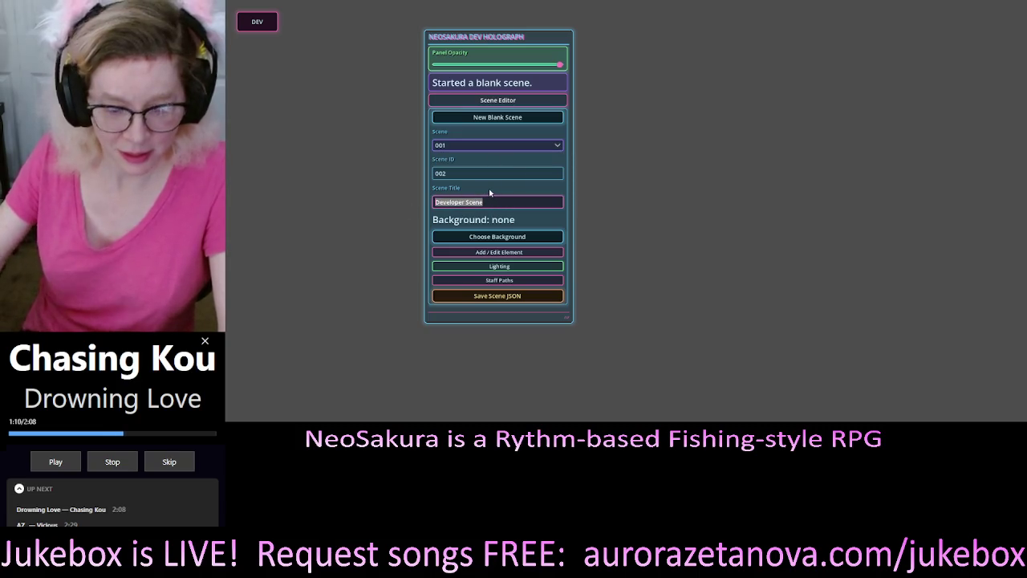
pyautogui.write('002')
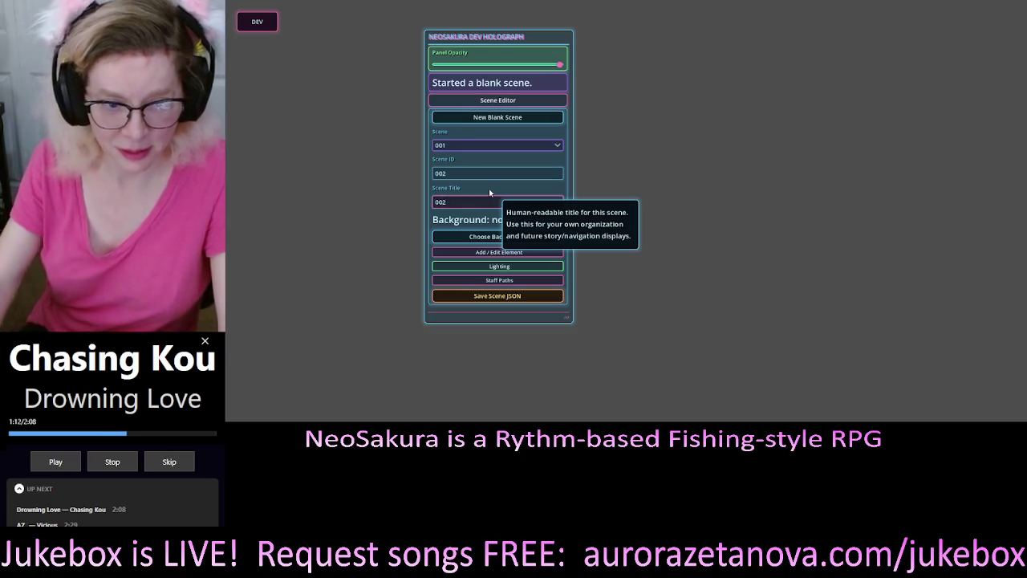
# Use the stairway image Neo__00031_.png as the background and shift the panel left.
pyautogui.click(478, 239)
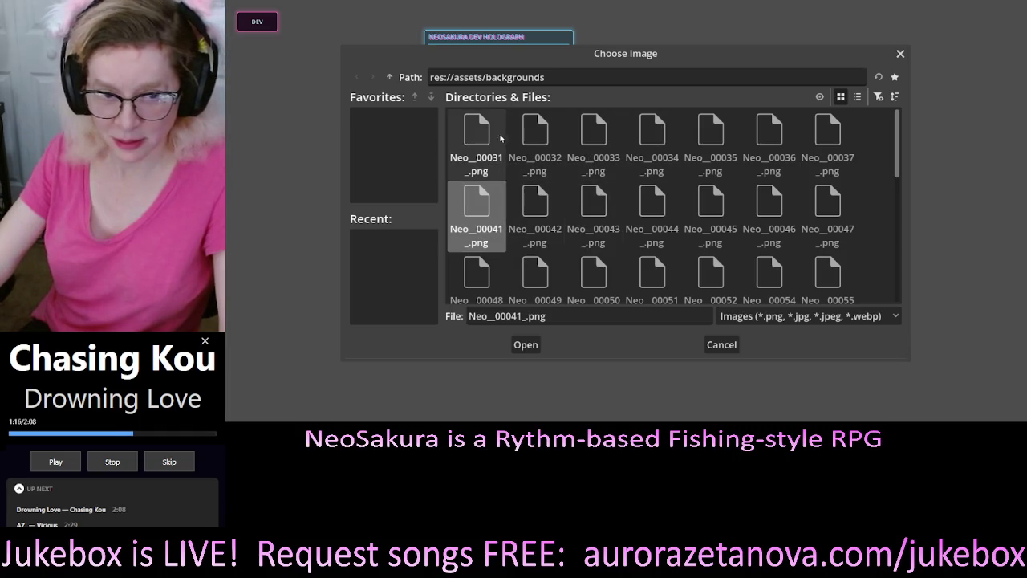
pyautogui.click(482, 144)
pyautogui.press('Return')
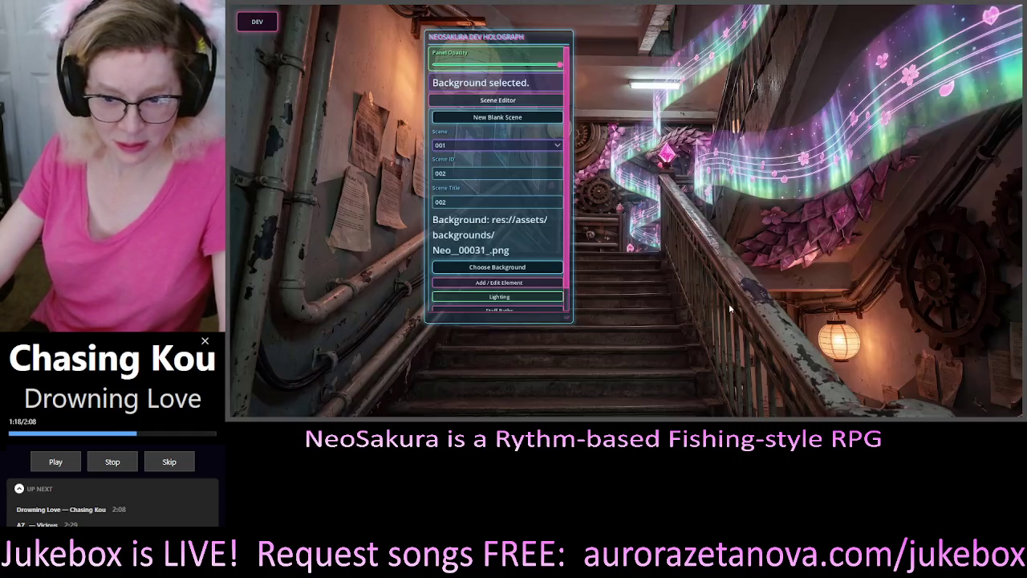
pyautogui.moveTo(529, 39)
pyautogui.mouseDown()
pyautogui.moveTo(895, 44)
pyautogui.moveTo(390, 49)
pyautogui.mouseUp()
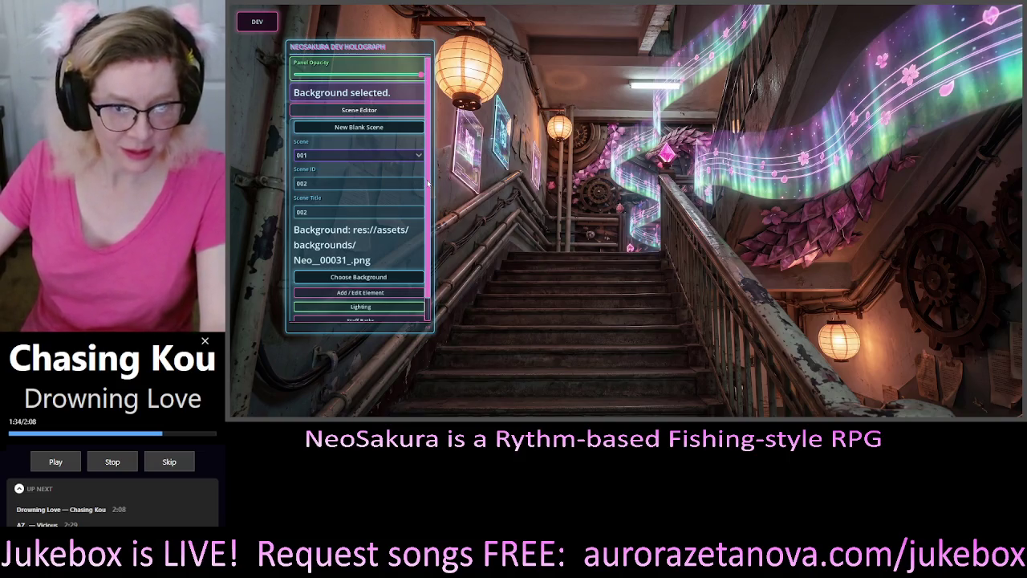
pyautogui.scroll(-1, 429, 181)
pyautogui.scroll(1, 431, 168)
pyautogui.scroll(-1, 433, 184)
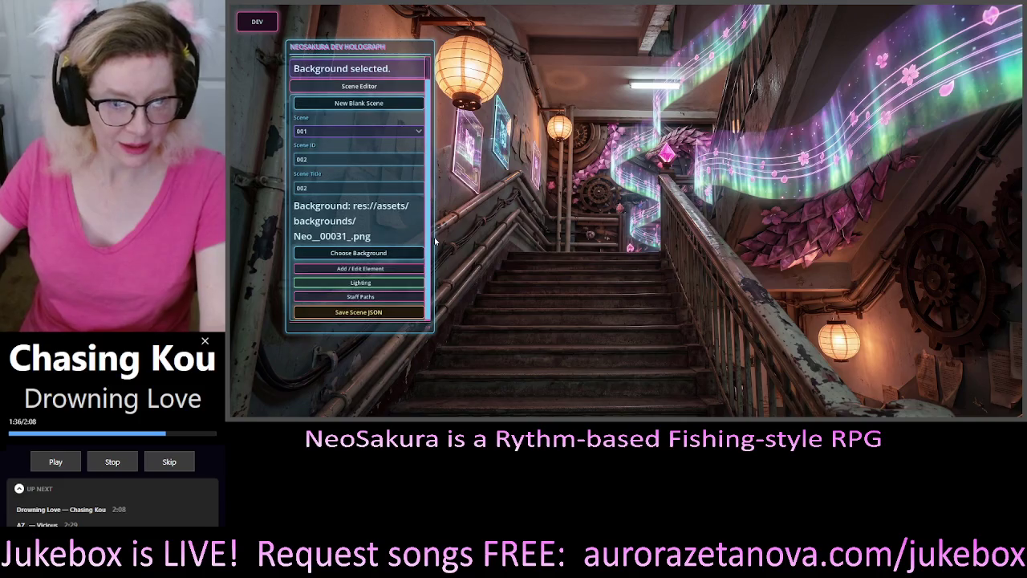
pyautogui.scroll(1, 435, 242)
pyautogui.scroll(-1, 433, 246)
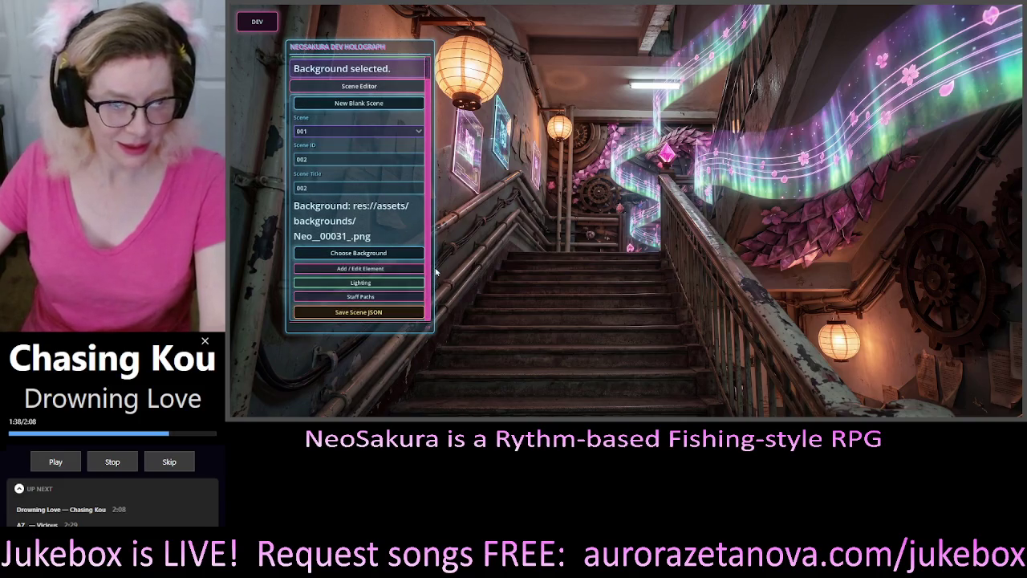
pyautogui.moveTo(319, 230)
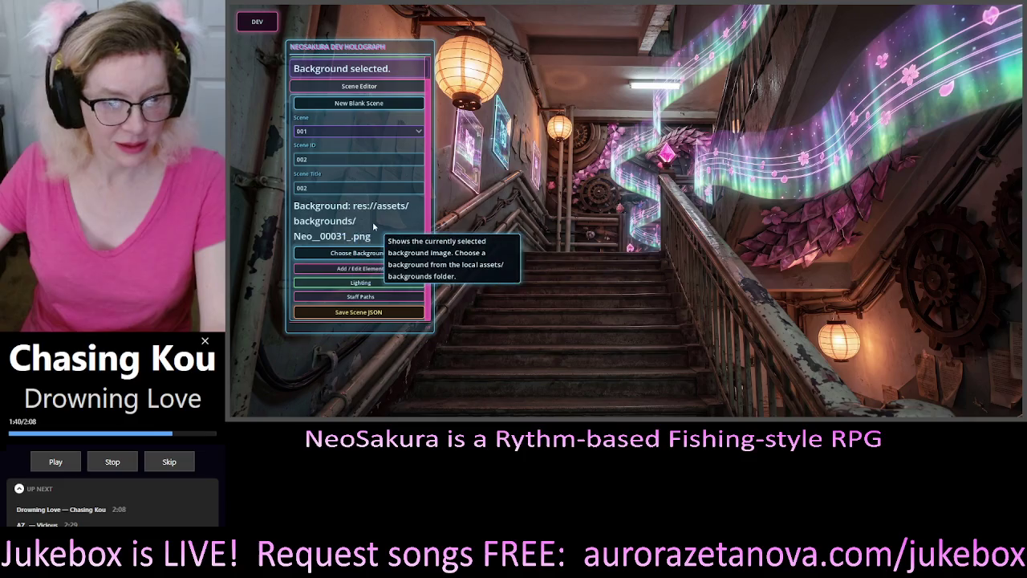
pyautogui.scroll(1, 374, 226)
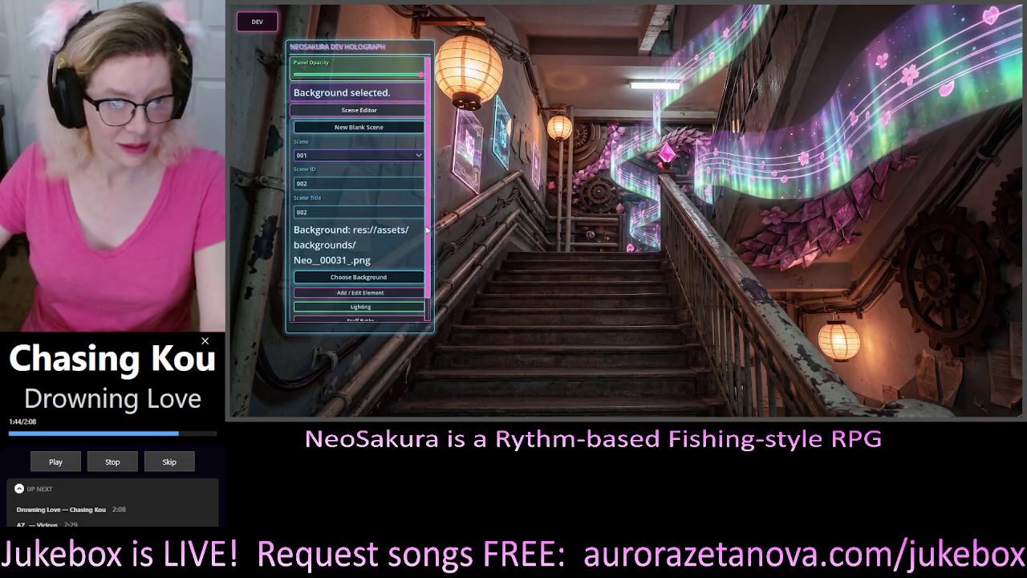
pyautogui.scroll(-1, 428, 233)
pyautogui.scroll(1, 428, 233)
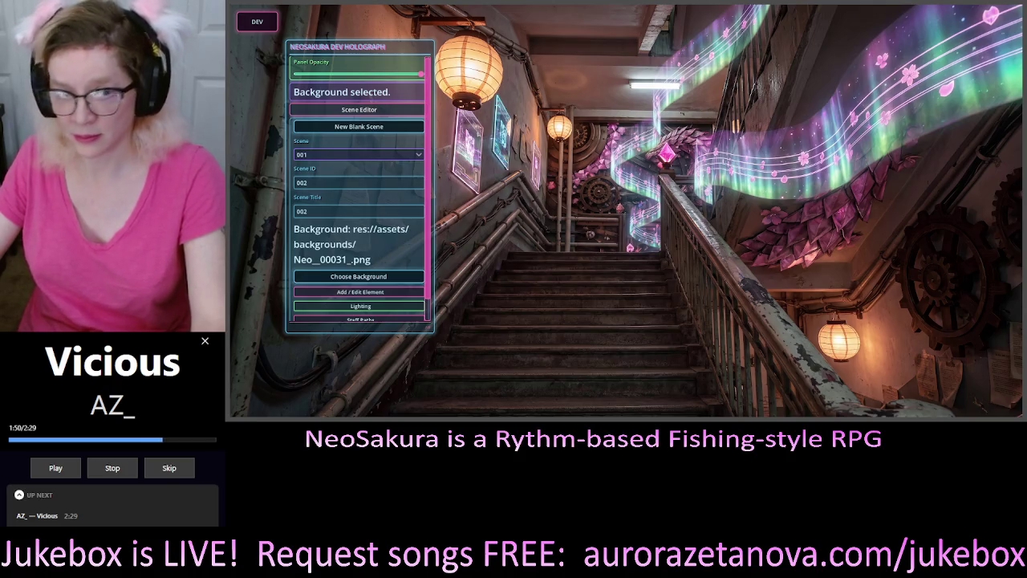
pyautogui.scroll(-1, 432, 143)
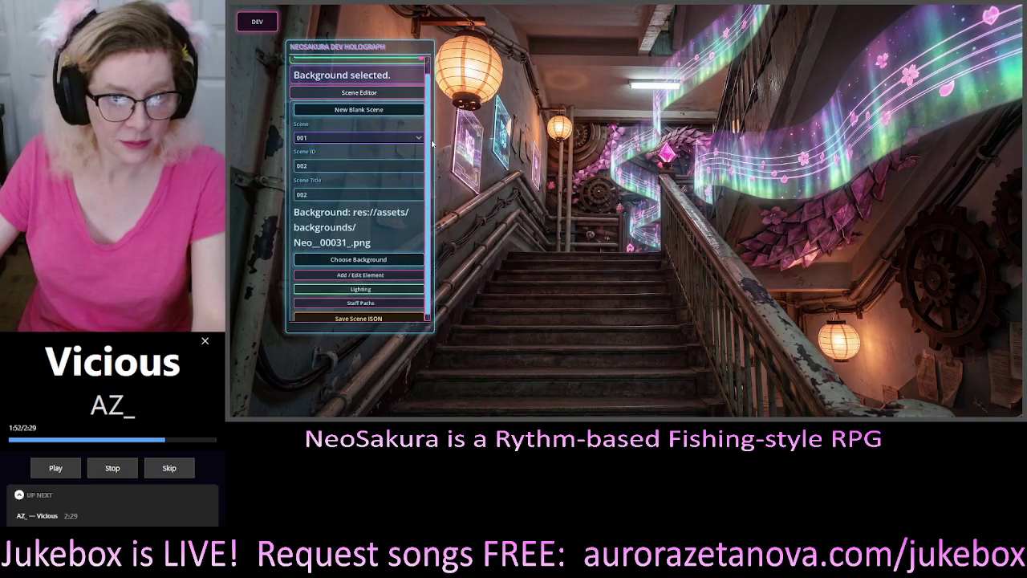
pyautogui.scroll(1, 433, 142)
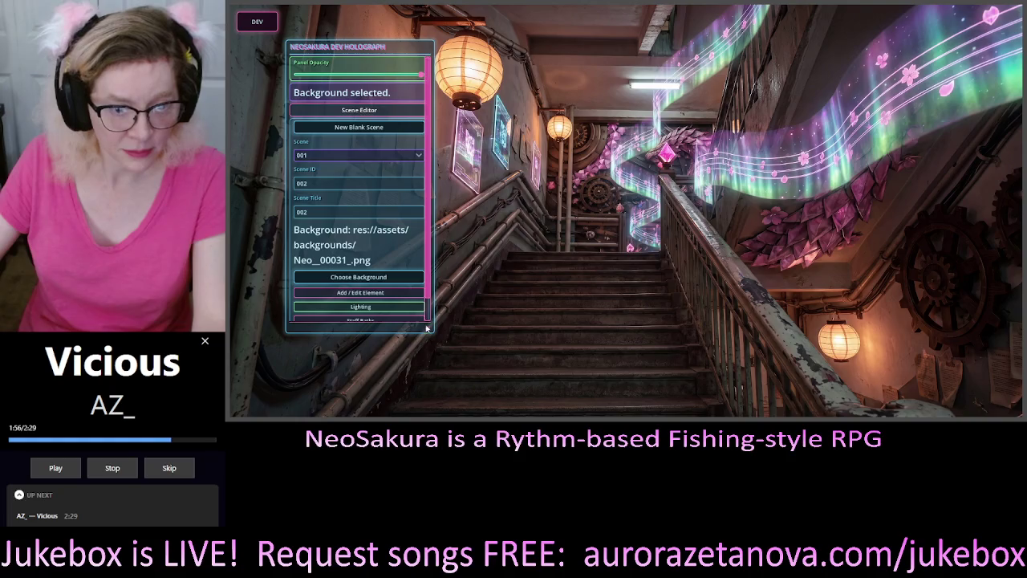
# Enlarge and reposition the dev panel, then expand the Add / Edit Element section.
pyautogui.moveTo(428, 329)
pyautogui.mouseDown()
pyautogui.moveTo(438, 335)
pyautogui.moveTo(435, 407)
pyautogui.mouseUp()
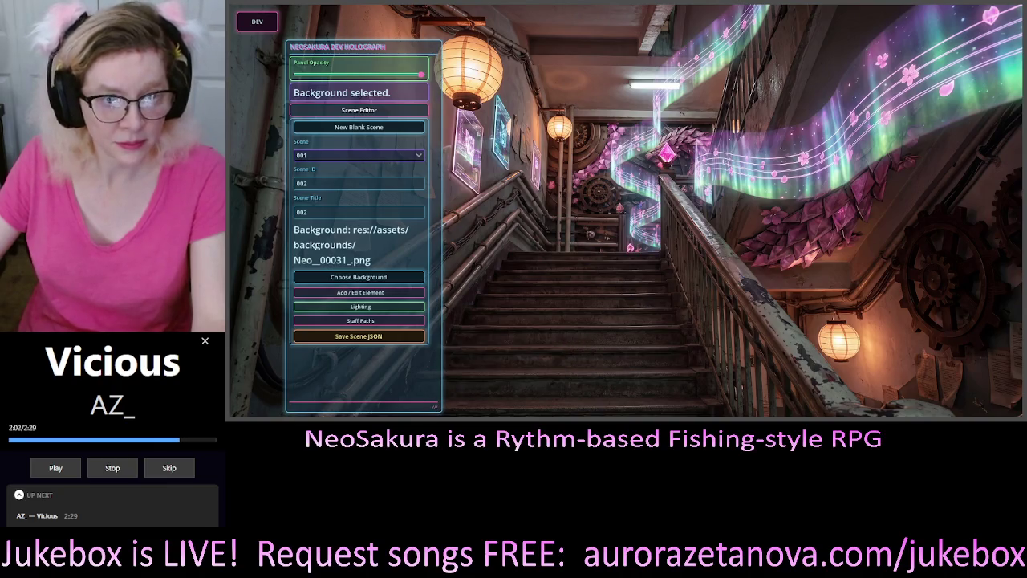
pyautogui.moveTo(373, 45); pyautogui.dragTo(339, 41)
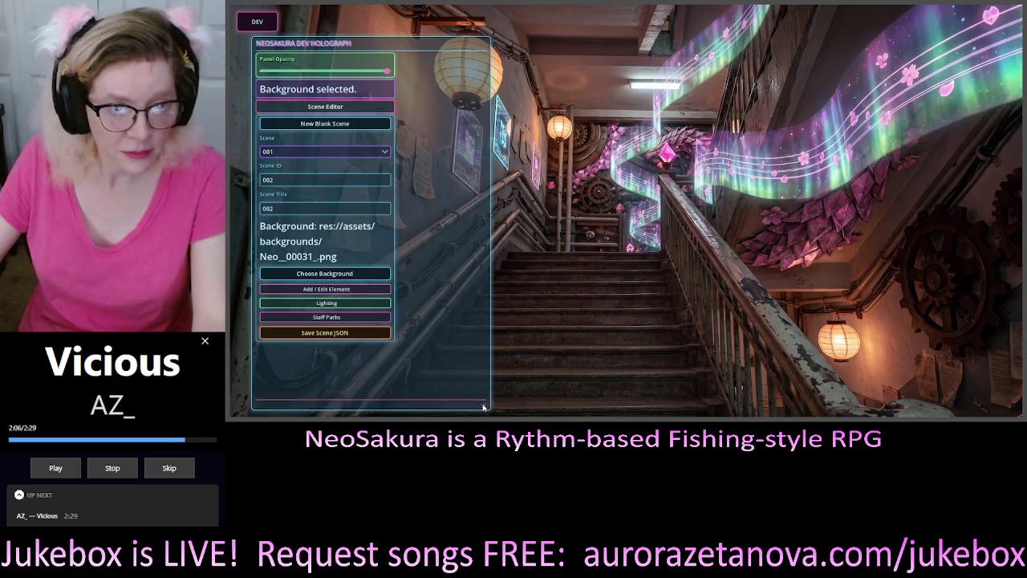
pyautogui.moveTo(403, 403); pyautogui.dragTo(407, 398)
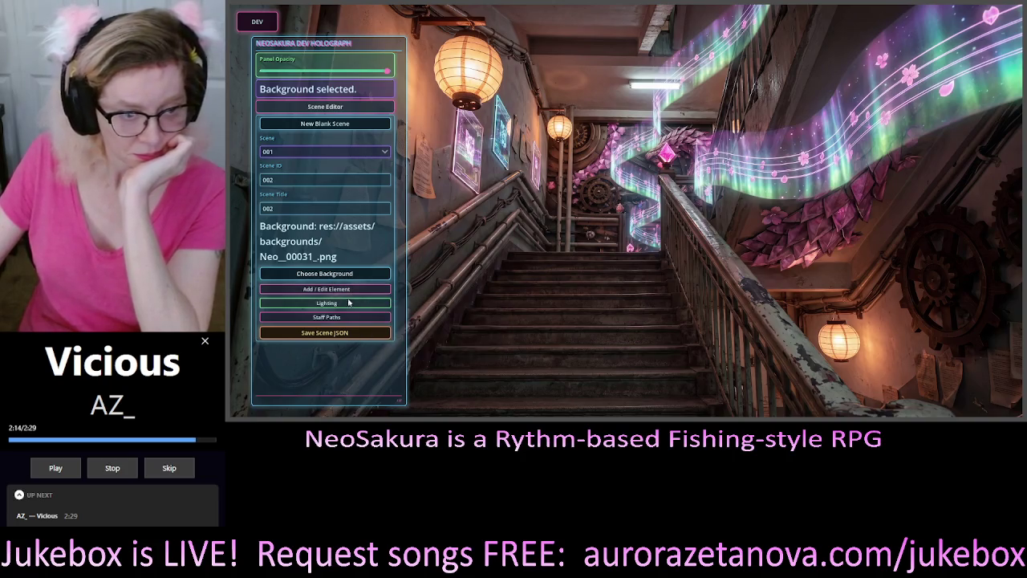
pyautogui.click(339, 291)
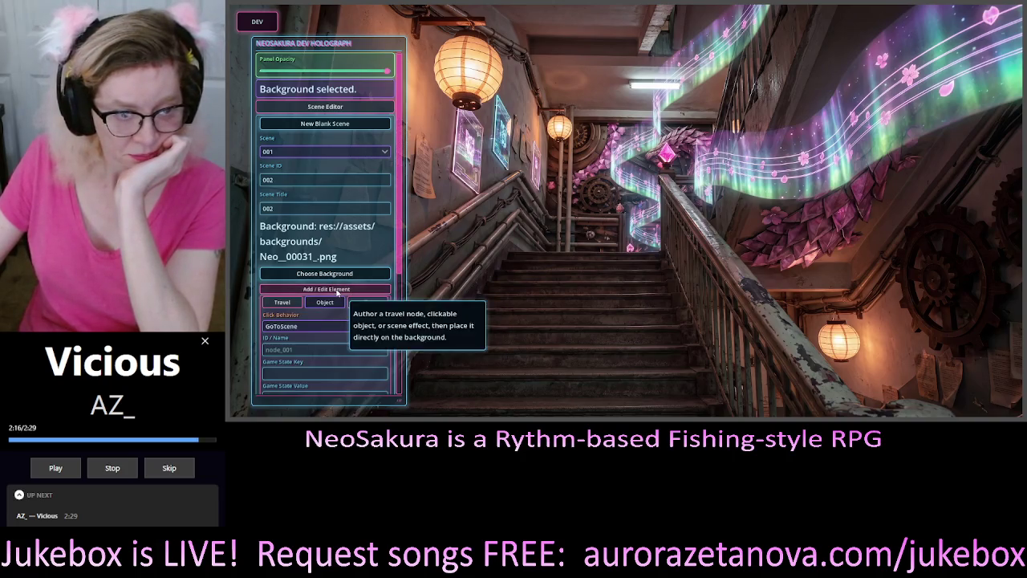
pyautogui.scroll(-5, 402, 177)
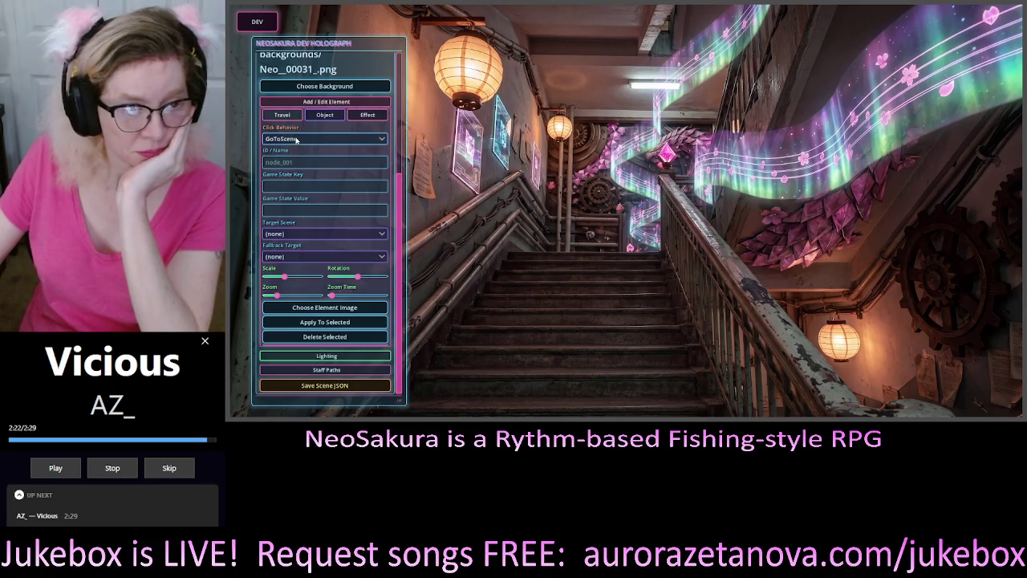
pyautogui.moveTo(301, 139)
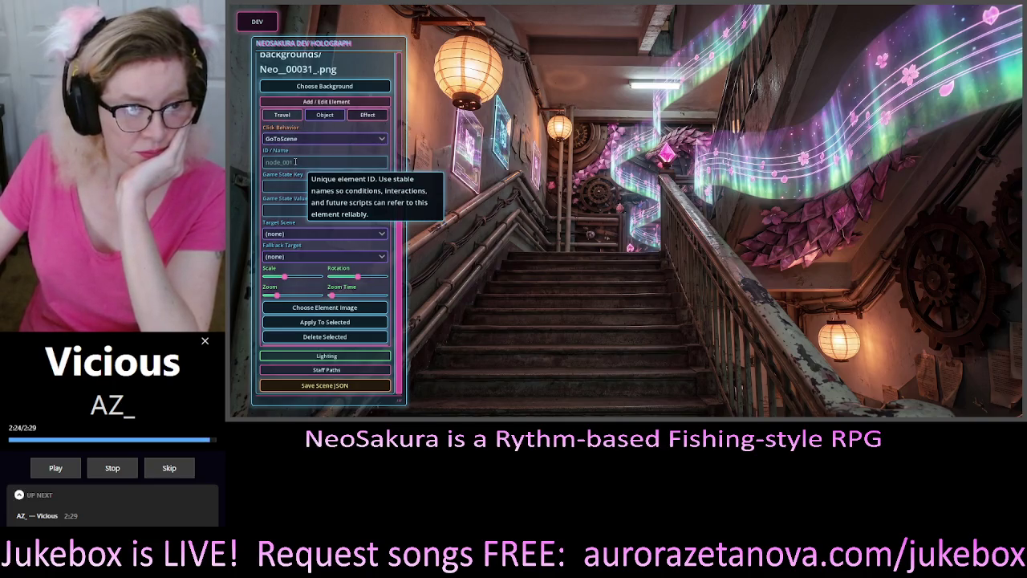
pyautogui.click(294, 234)
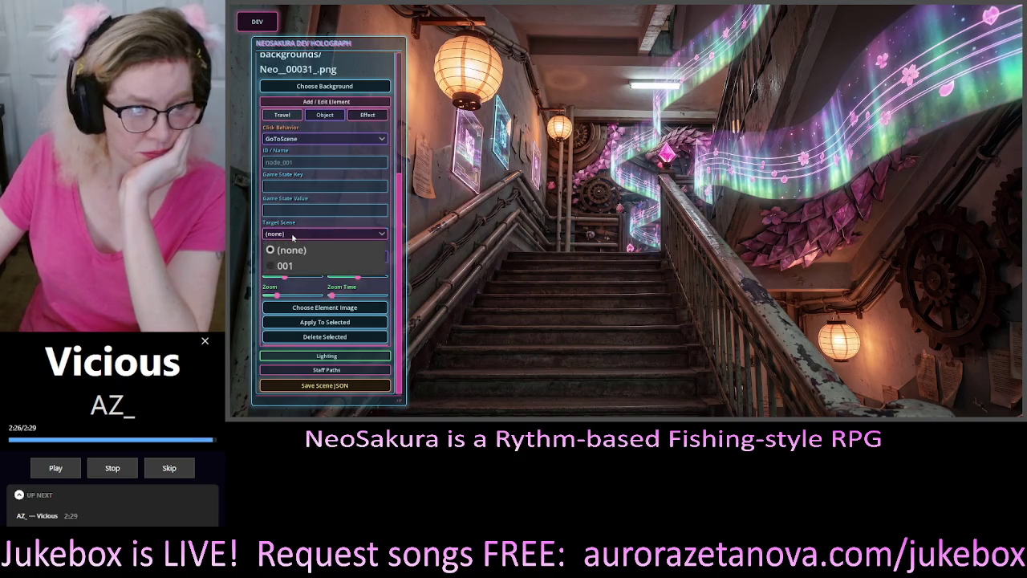
pyautogui.click(294, 238)
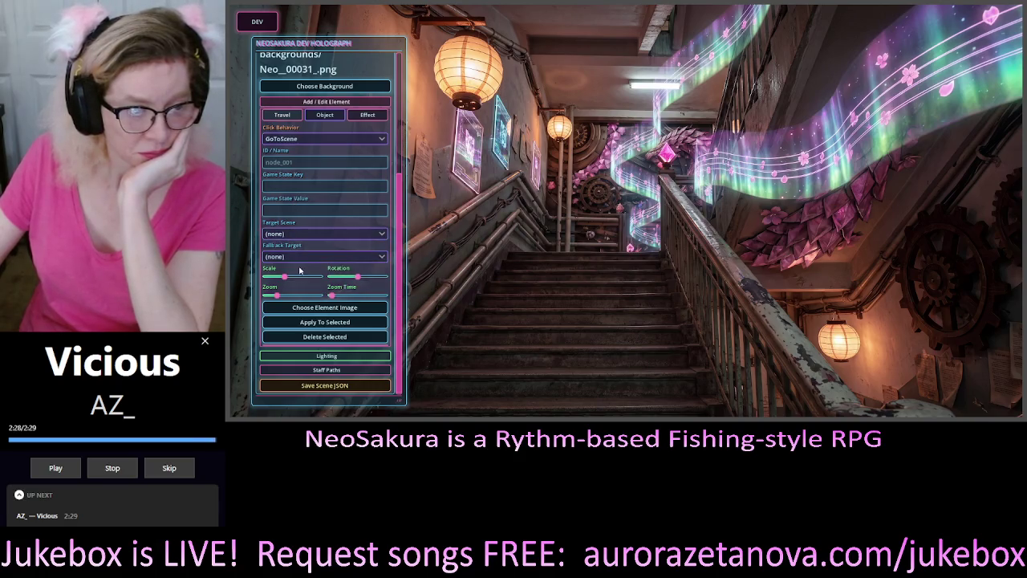
pyautogui.click(312, 257)
pyautogui.click(293, 268)
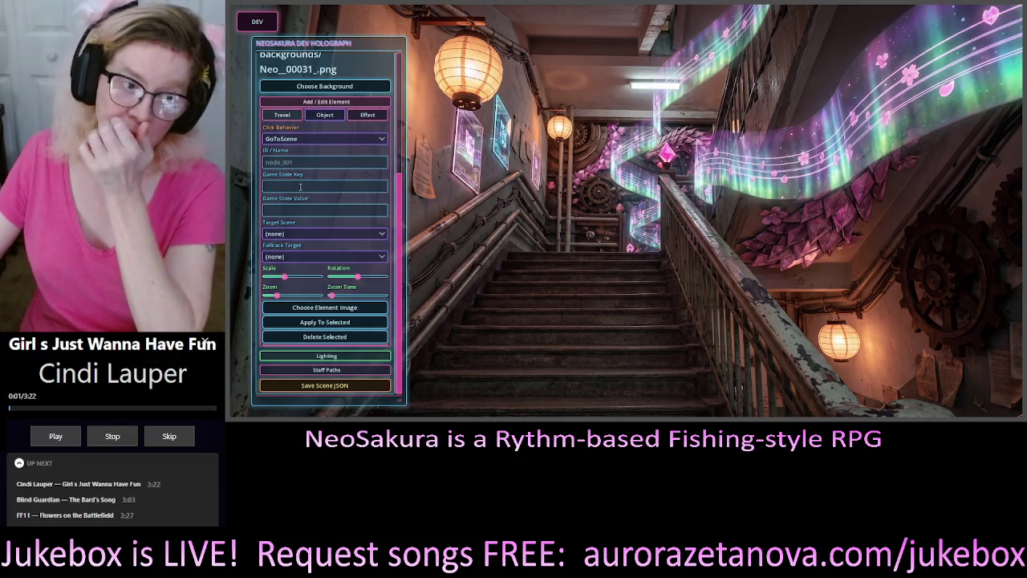
pyautogui.moveTo(294, 162)
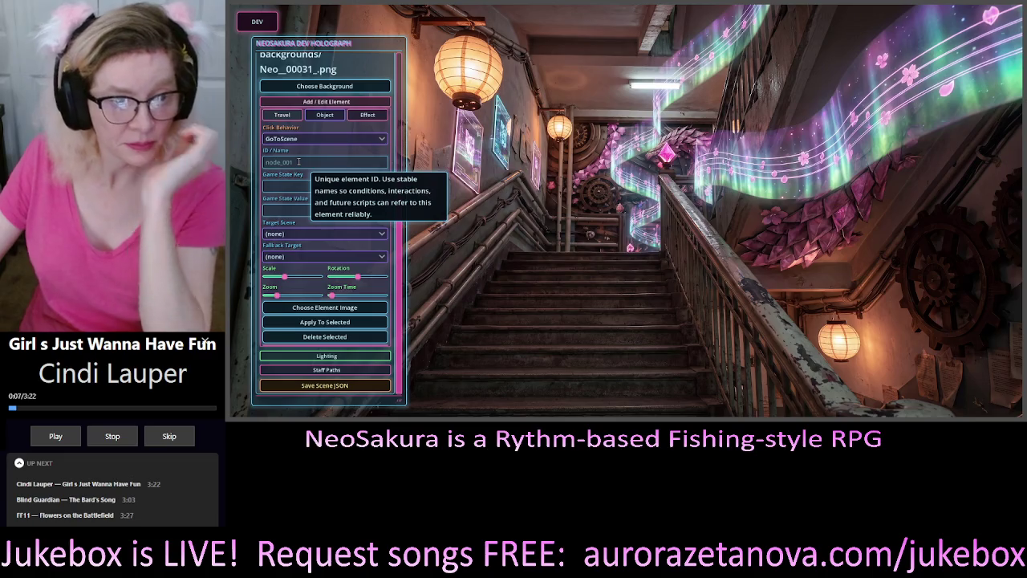
pyautogui.click(298, 162)
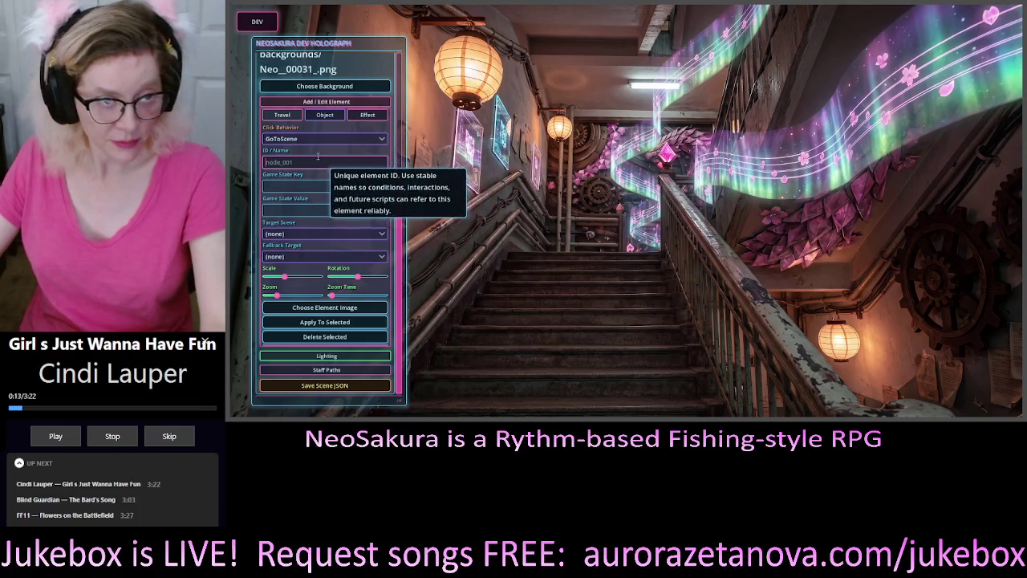
pyautogui.scroll(3, 320, 165)
pyautogui.scroll(-3, 320, 164)
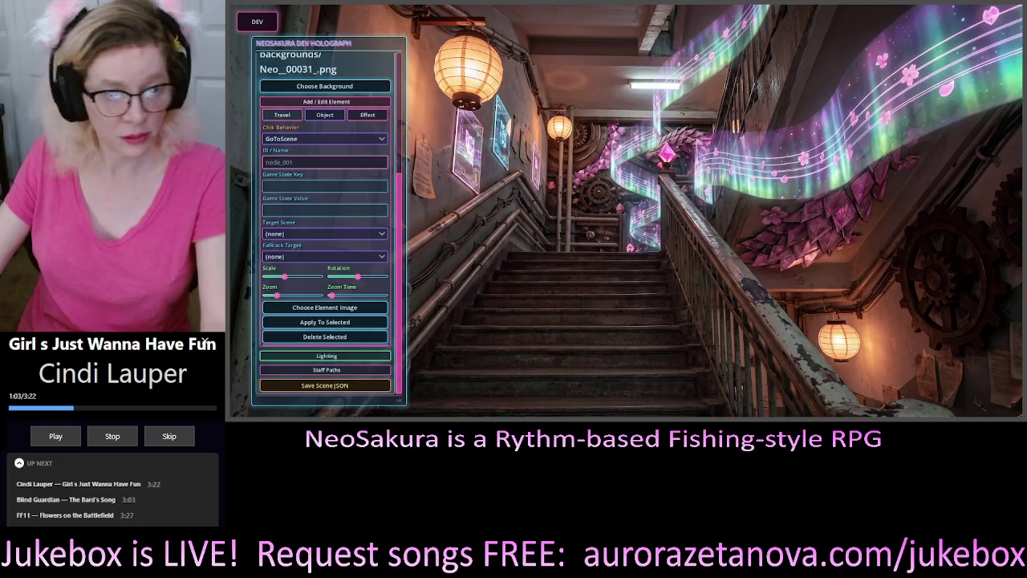
# Name the travel element 'Up', target scene 001, and leave the fallback target as (none).
pyautogui.moveTo(331, 166)
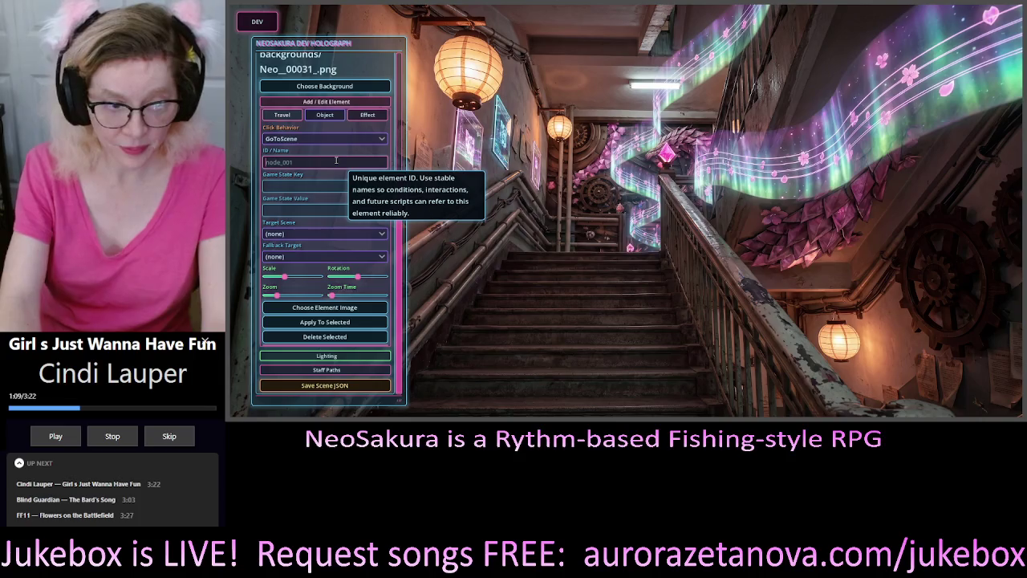
pyautogui.write('Up')
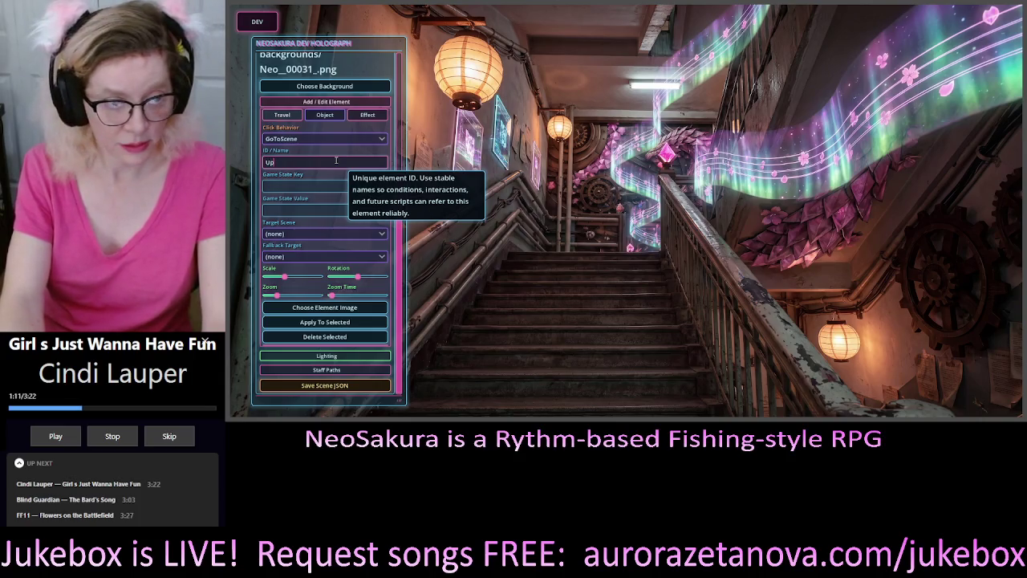
pyautogui.click(301, 234)
pyautogui.click(301, 249)
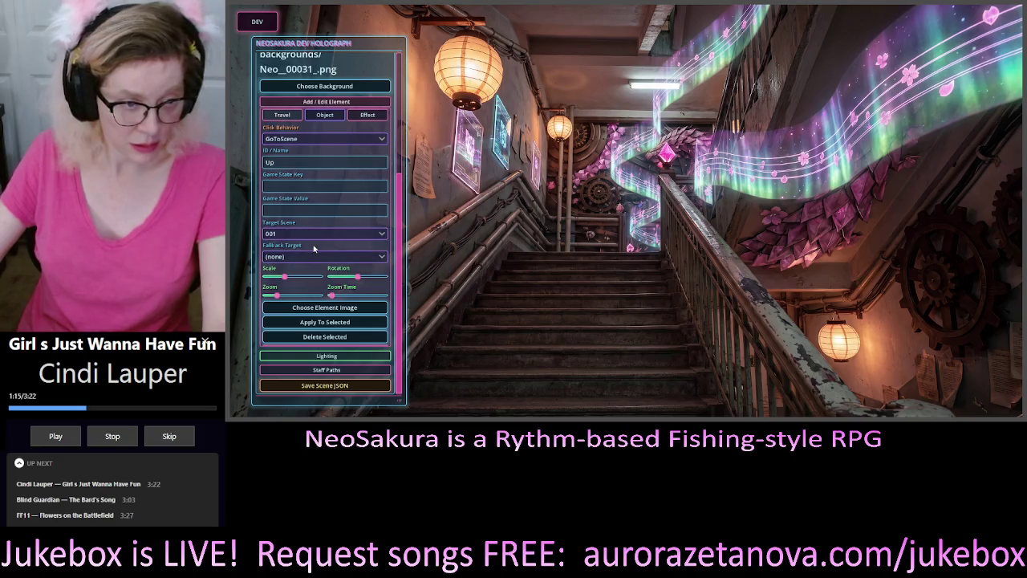
pyautogui.click(301, 257)
pyautogui.click(314, 270)
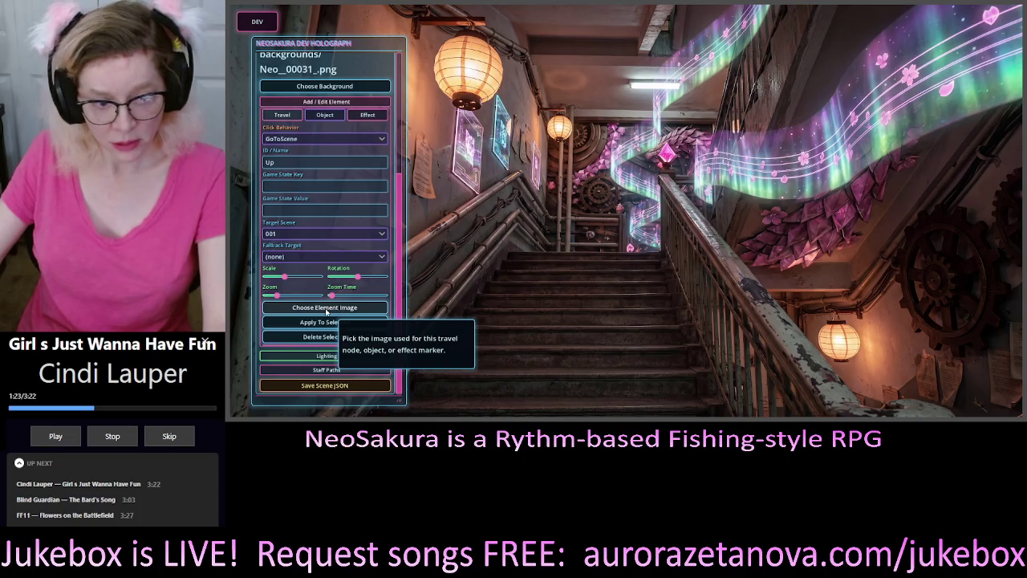
# Open the travel element's image chooser, then close it without picking a file.
pyautogui.click(325, 309)
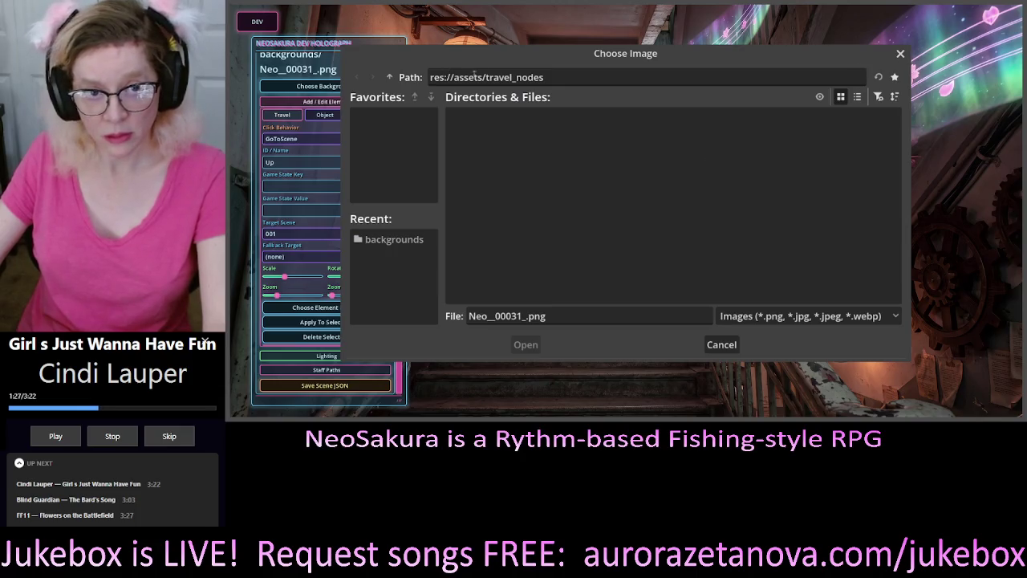
pyautogui.click(900, 53)
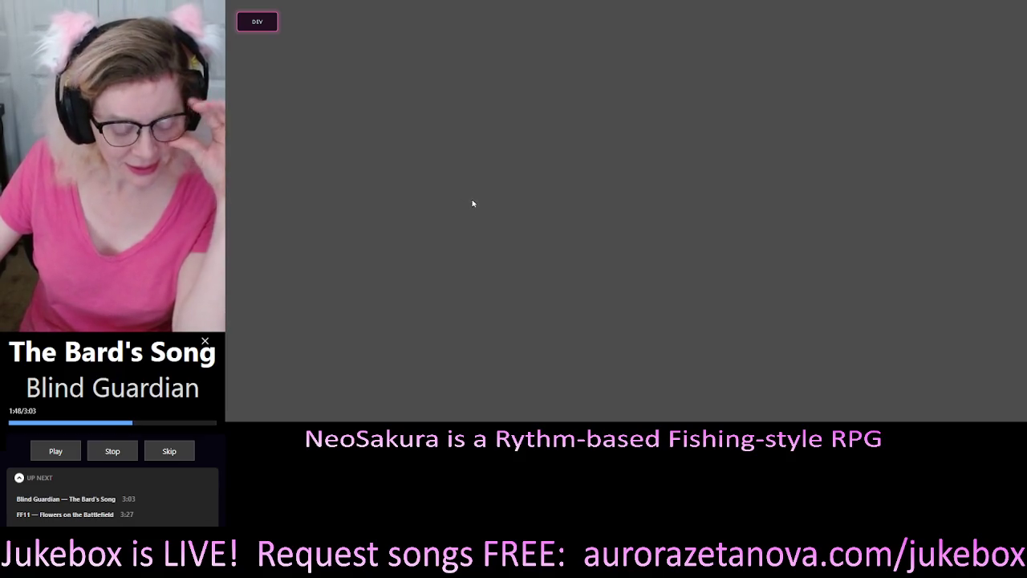
# Open the NeoSakura Dev Holograph panel and expand its Scene Editor section.
pyautogui.click(242, 22)
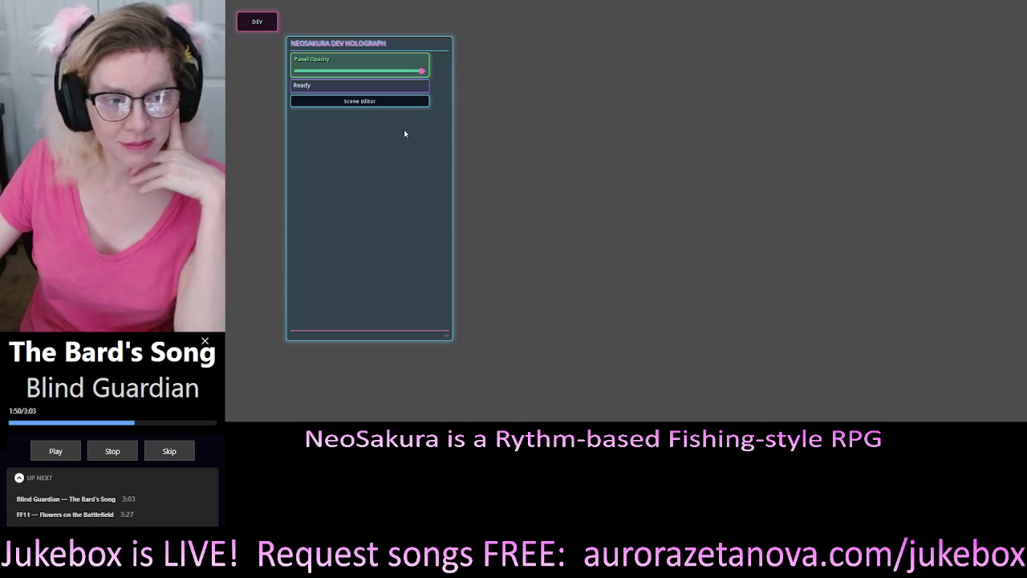
pyautogui.click(390, 101)
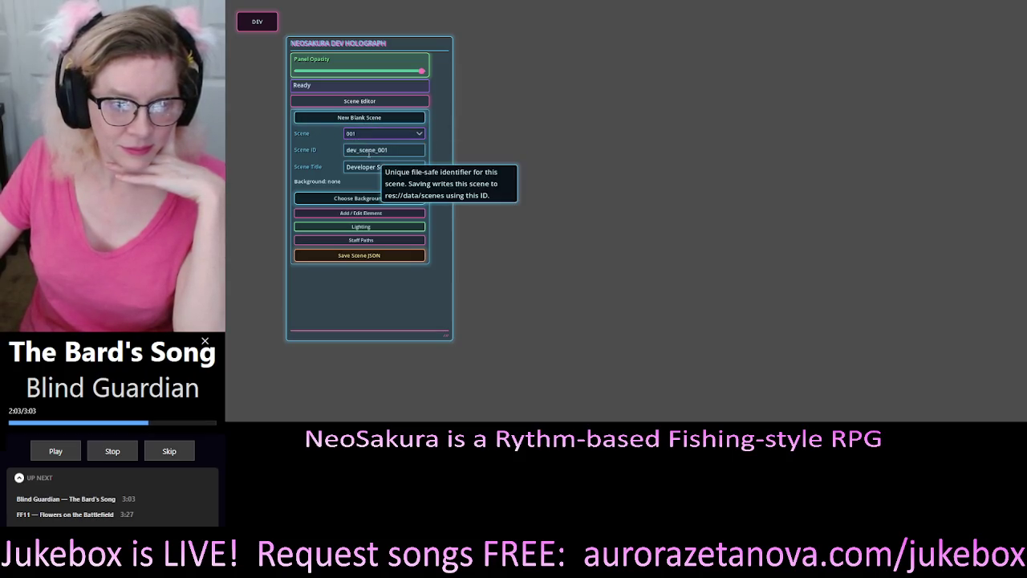
pyautogui.click(351, 149)
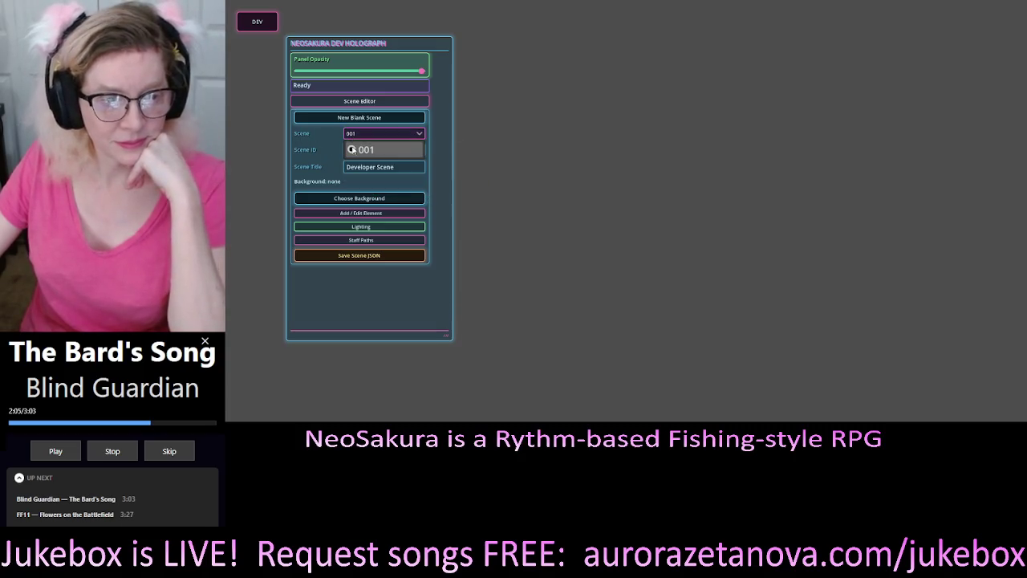
pyautogui.press('Return')
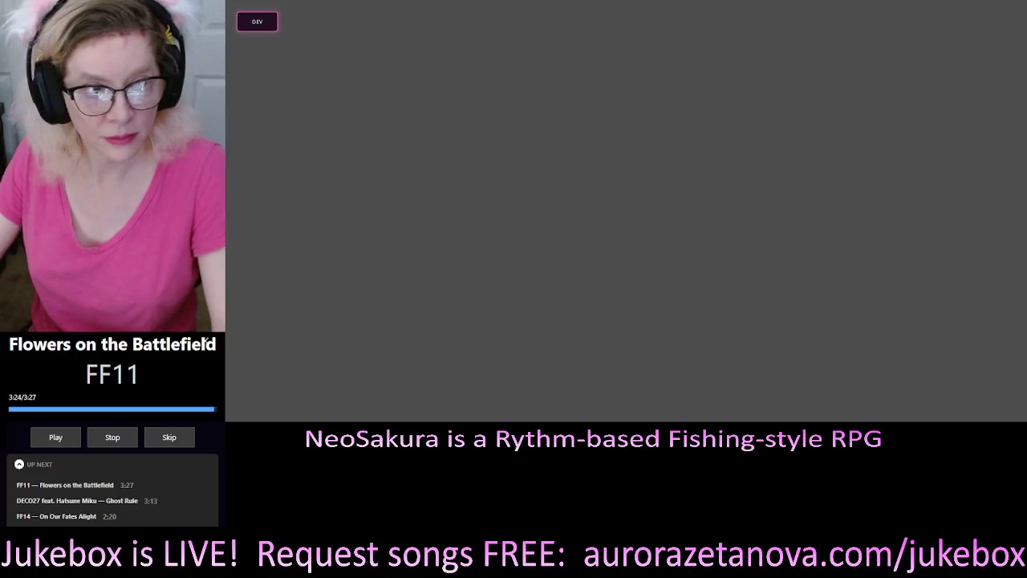
# Load scene 001 in the dev panel's Scene Editor and open the background image chooser.
pyautogui.click(264, 24)
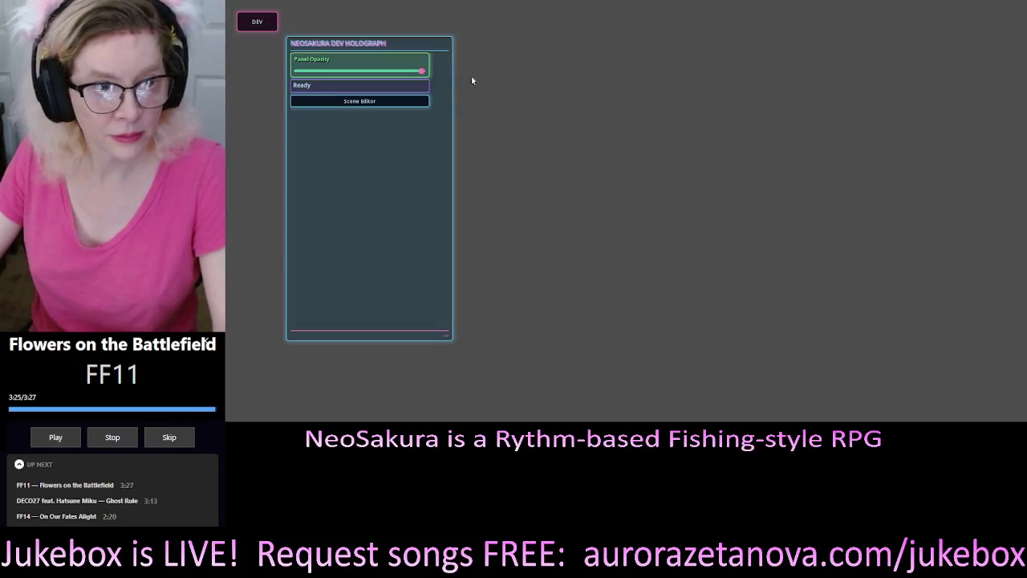
pyautogui.click(380, 102)
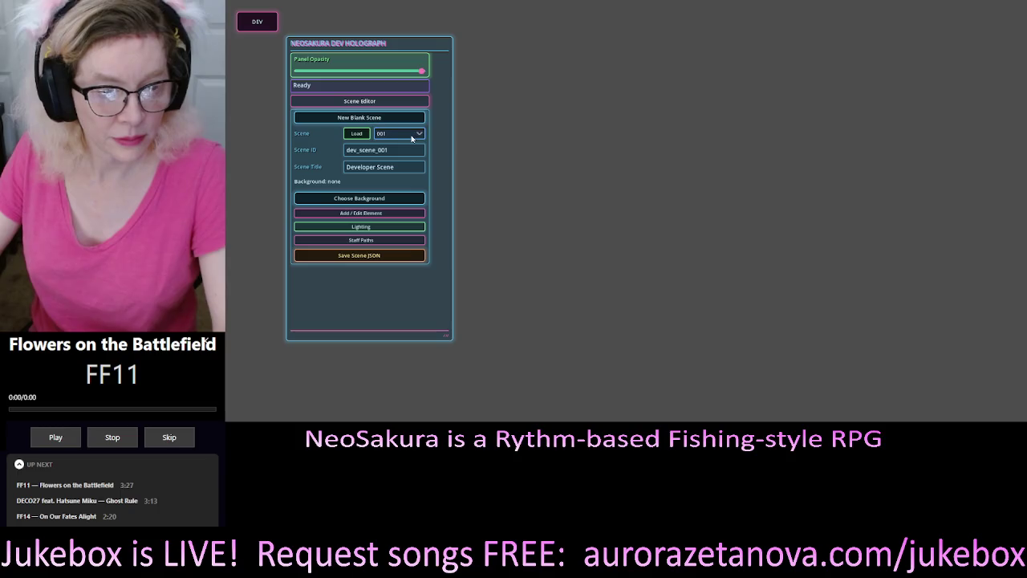
pyautogui.click(358, 134)
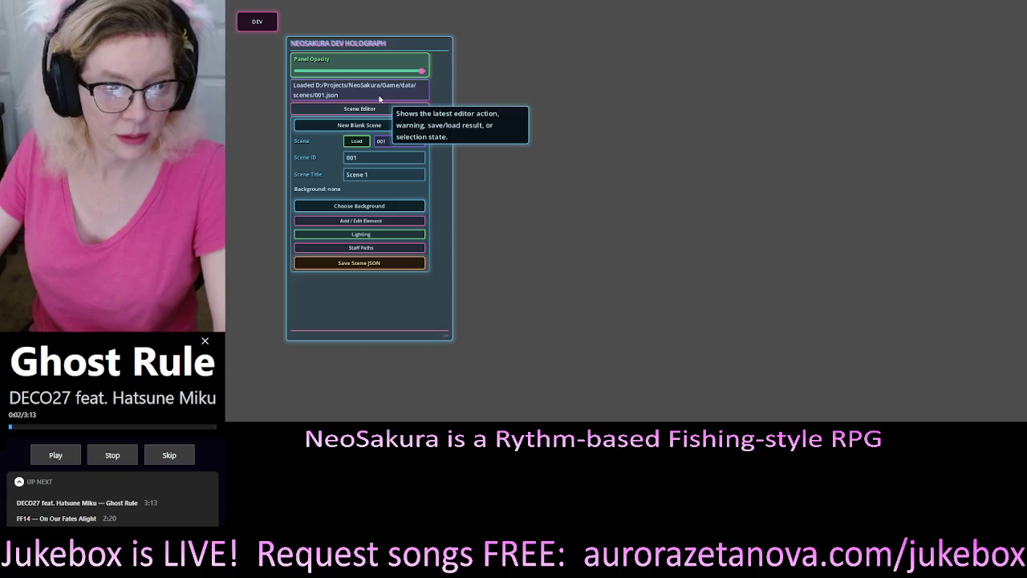
pyautogui.click(365, 206)
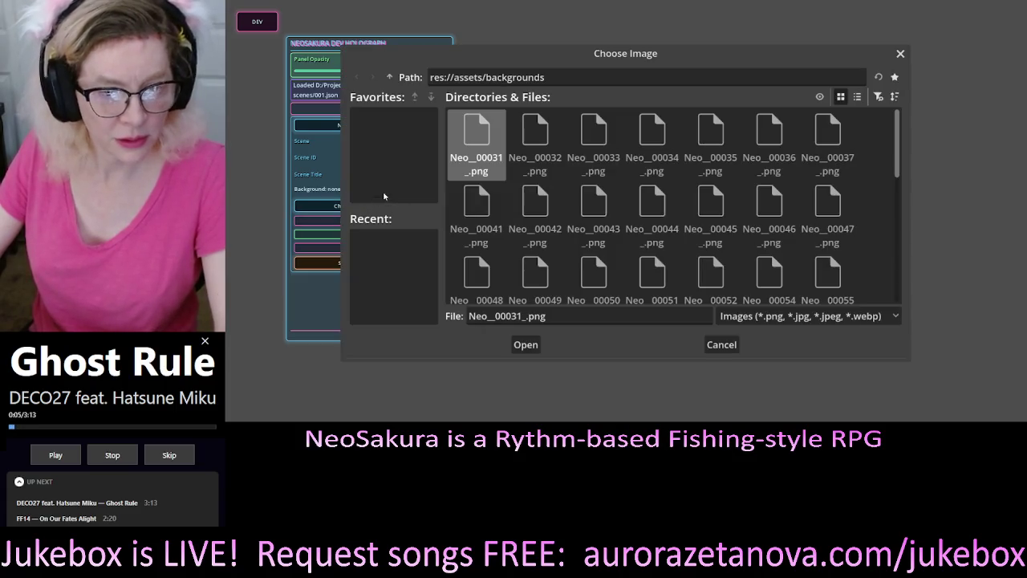
# Try Neo__00033_.png, then set Neo__00034_.png as scene 001's background and save 001.json.
pyautogui.click(602, 150)
pyautogui.doubleClick(601, 150)
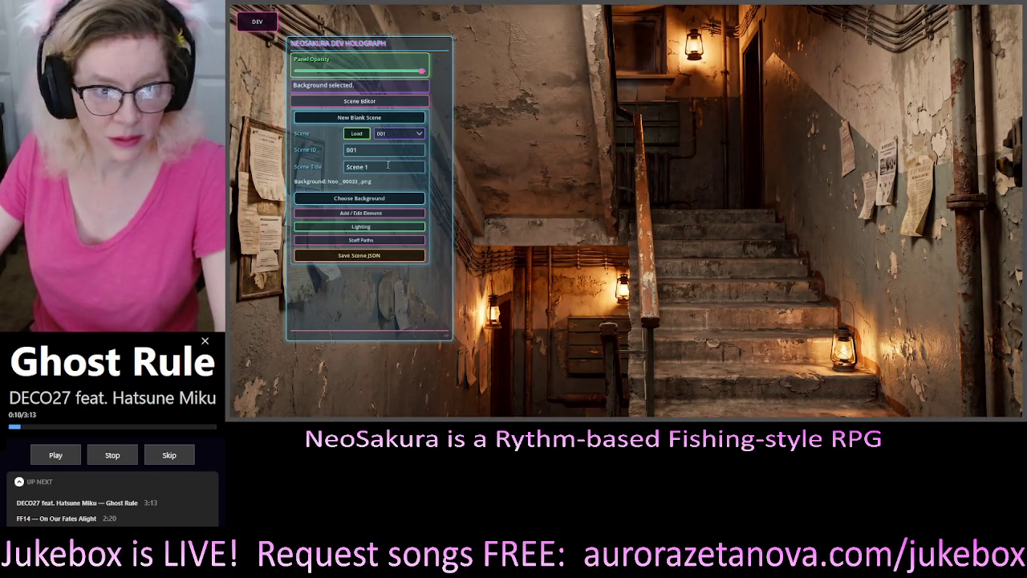
pyautogui.click(391, 201)
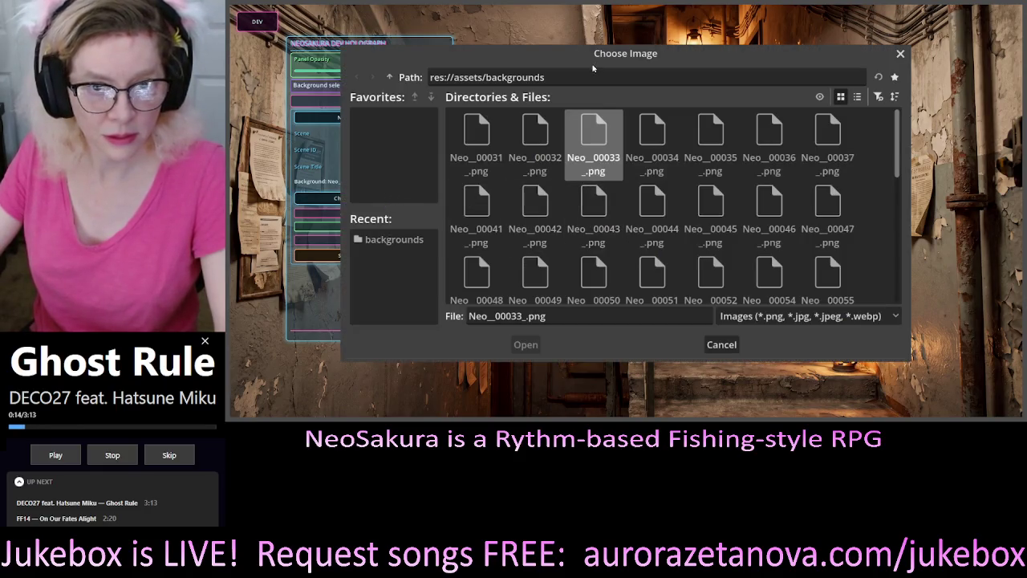
pyautogui.moveTo(597, 52)
pyautogui.mouseDown()
pyautogui.moveTo(717, 30)
pyautogui.moveTo(699, 19)
pyautogui.mouseUp()
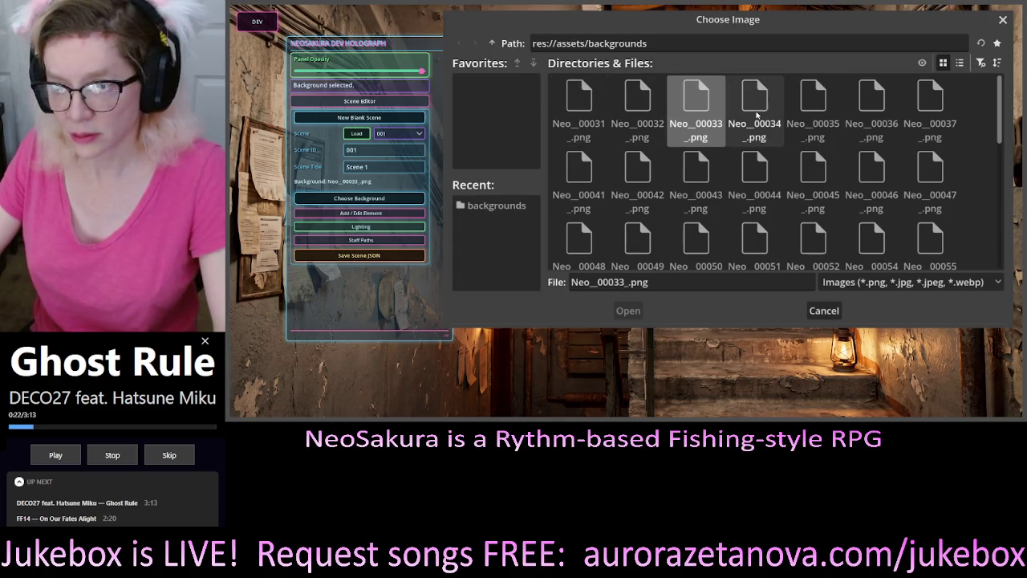
pyautogui.click(761, 110)
pyautogui.doubleClick(762, 110)
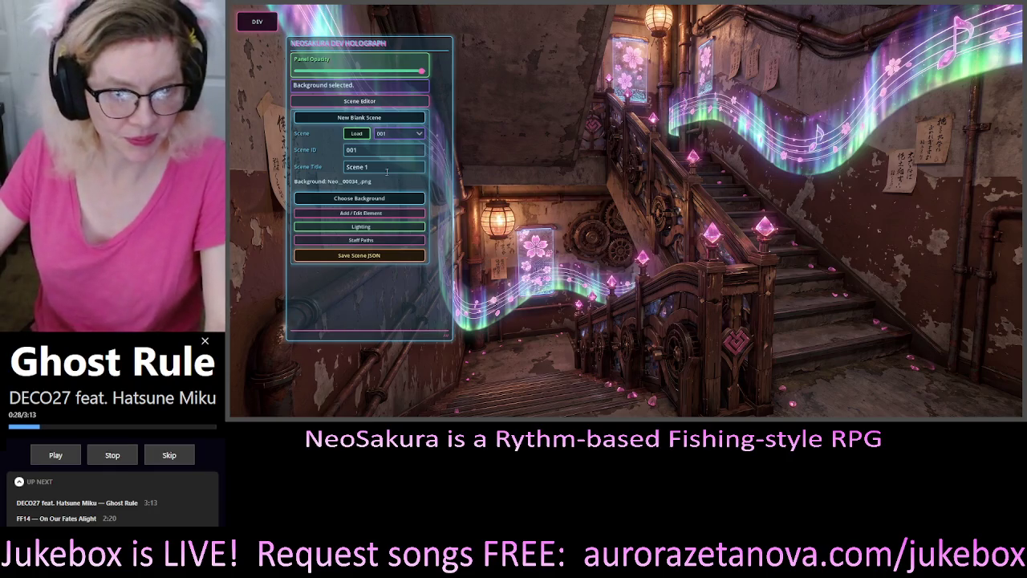
pyautogui.click(347, 255)
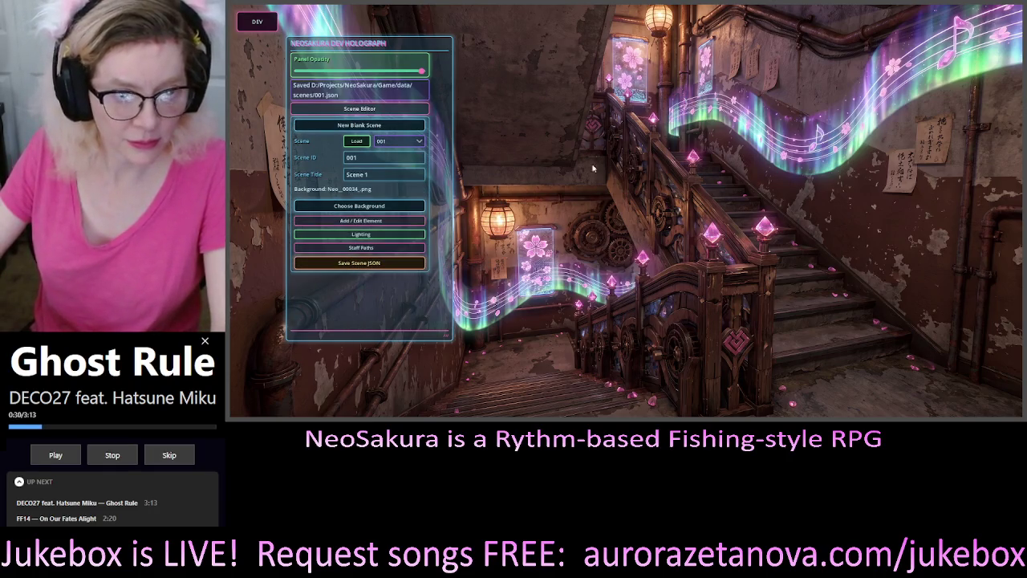
# Start a new blank scene and enter Scene ID 002 and title 'Scene 2'.
pyautogui.click(365, 125)
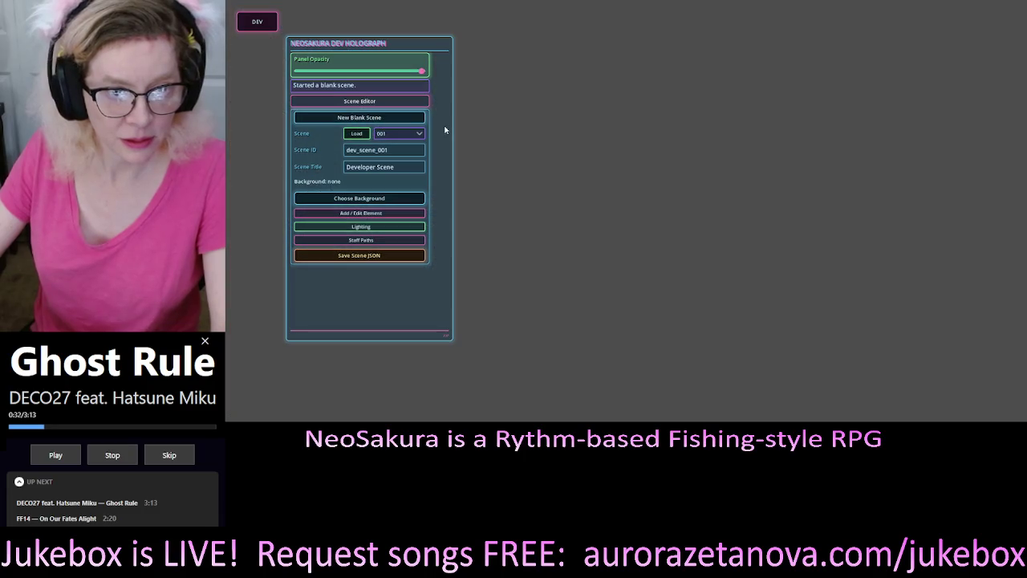
pyautogui.moveTo(387, 150); pyautogui.dragTo(319, 152)
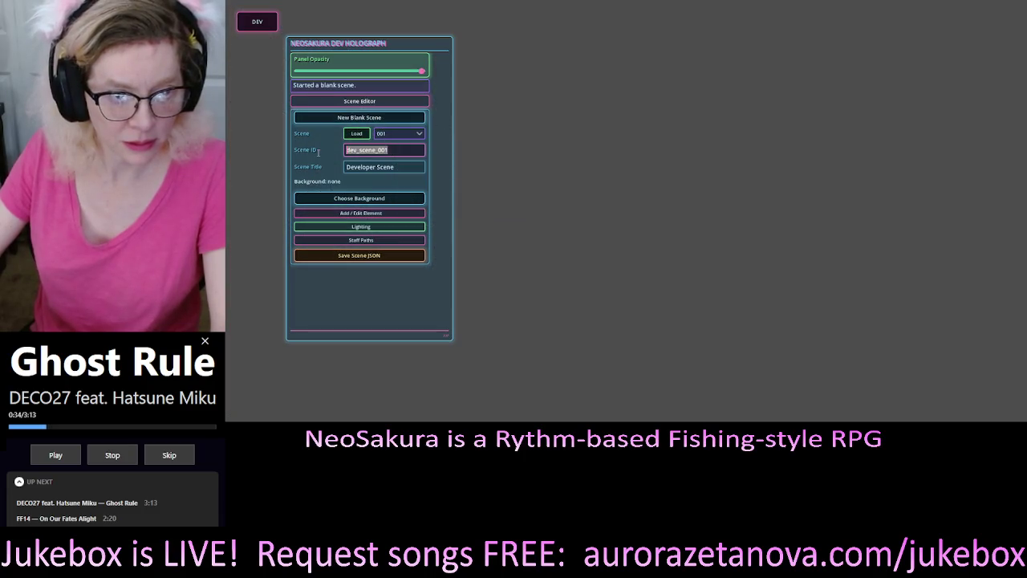
pyautogui.moveTo(334, 173)
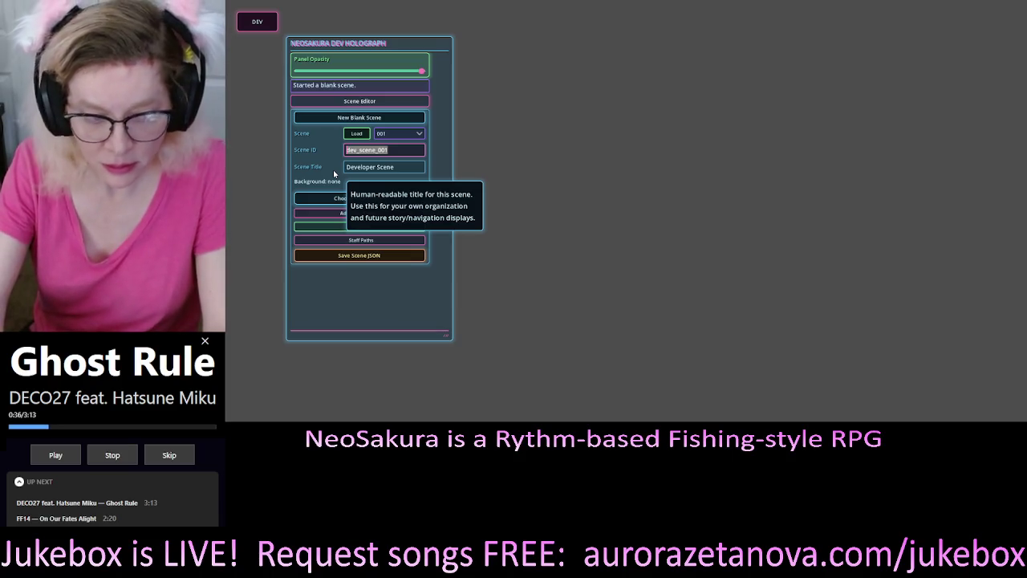
pyautogui.write('002')
pyautogui.moveTo(395, 167); pyautogui.dragTo(321, 166)
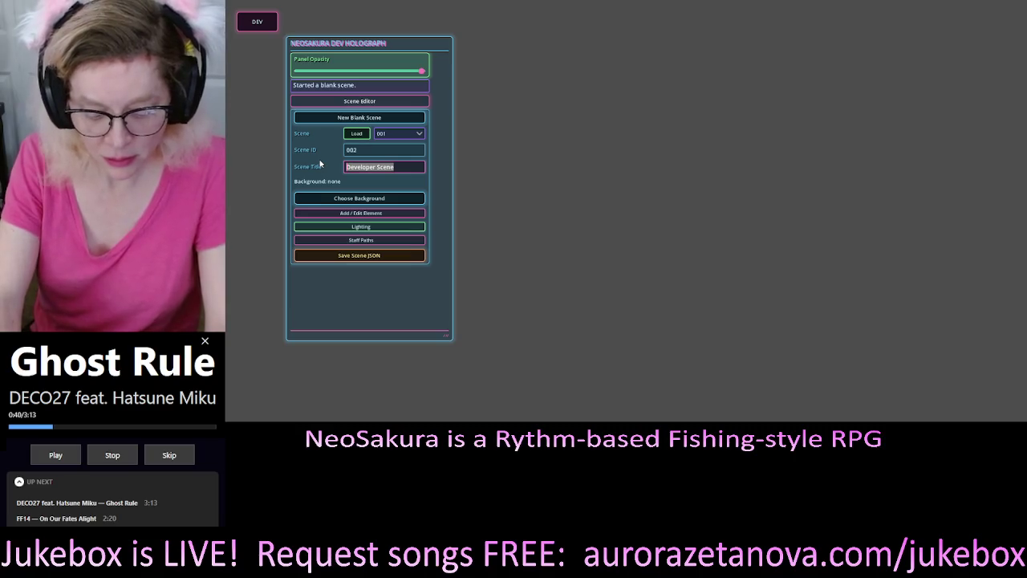
pyautogui.write('Scene 2')
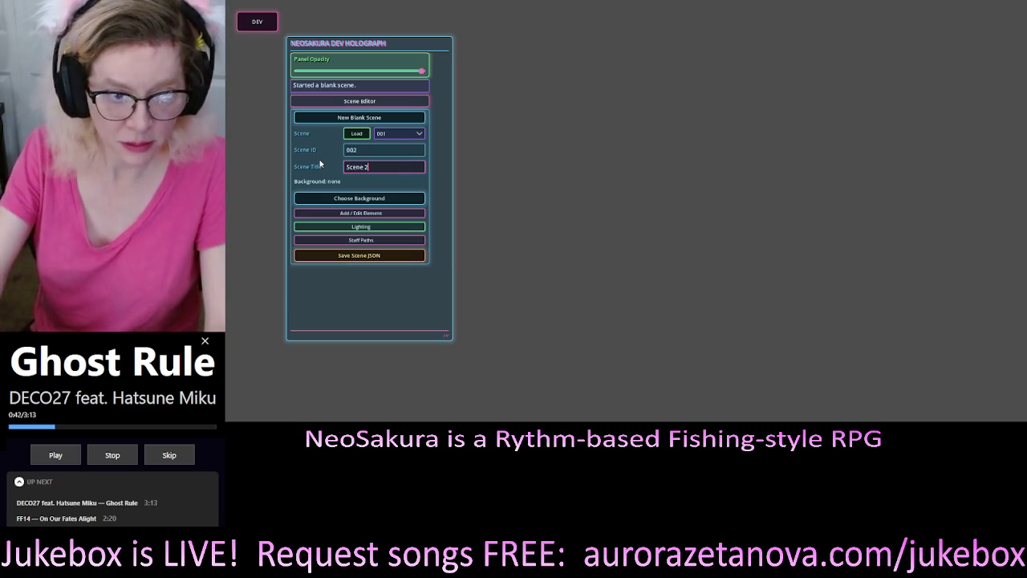
# Try backgrounds Neo_00043, Neo_00046 and Neo_00047, then settle on Neo_00048 for scene 002.
pyautogui.click(362, 199)
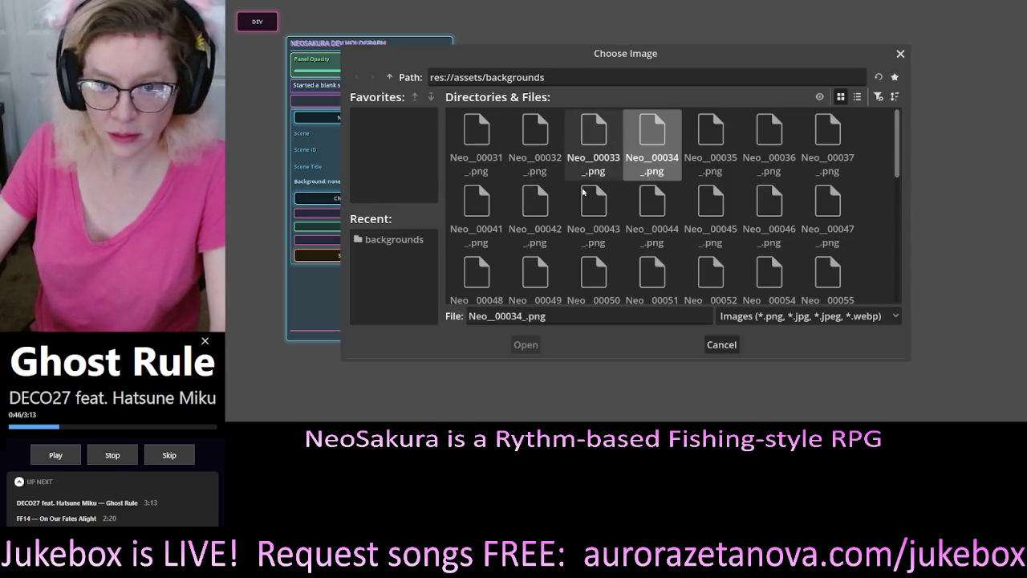
pyautogui.click(593, 210)
pyautogui.doubleClick(592, 209)
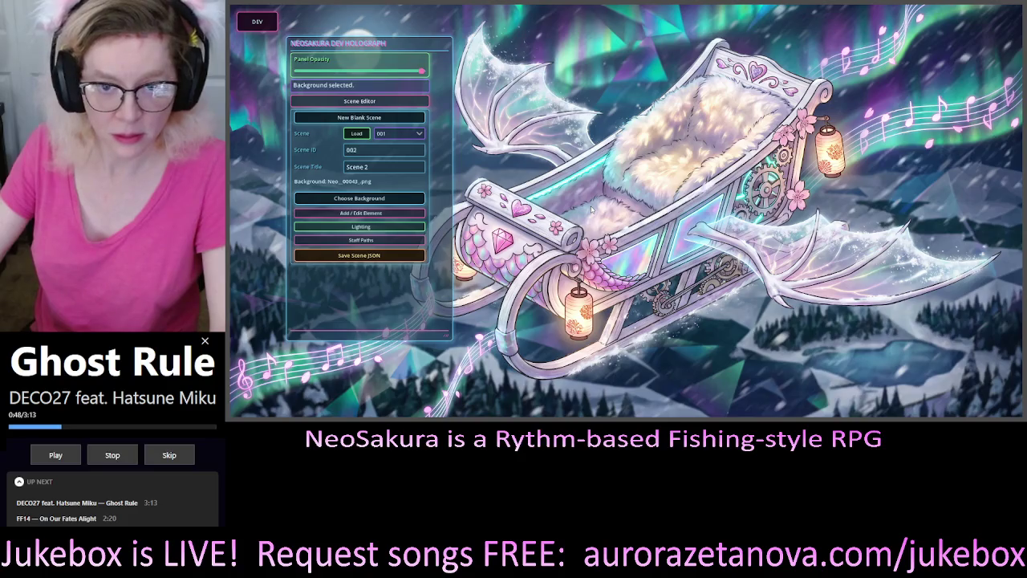
pyautogui.click(378, 199)
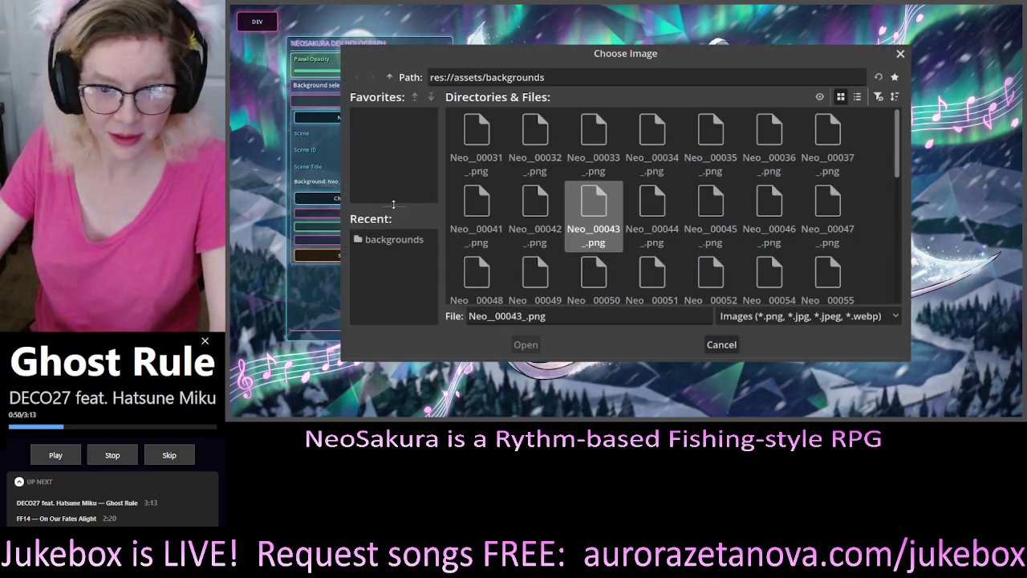
pyautogui.click(774, 209)
pyautogui.doubleClick(774, 210)
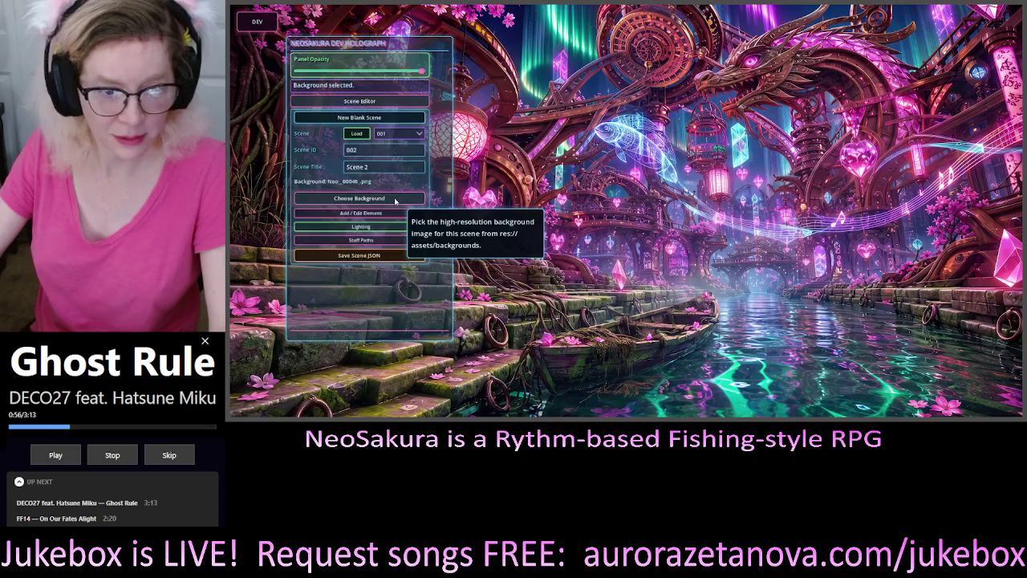
pyautogui.click(396, 200)
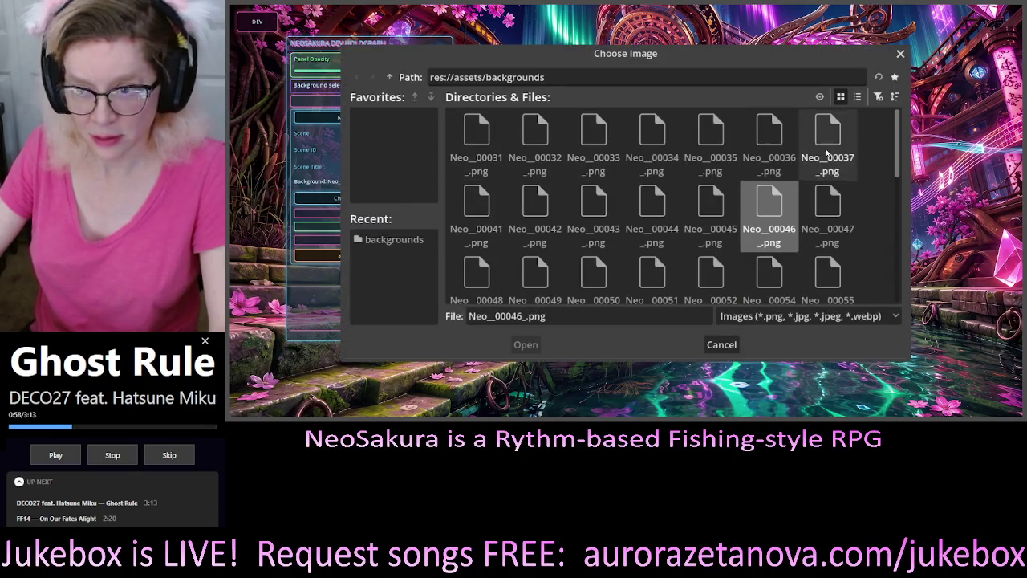
pyautogui.click(845, 218)
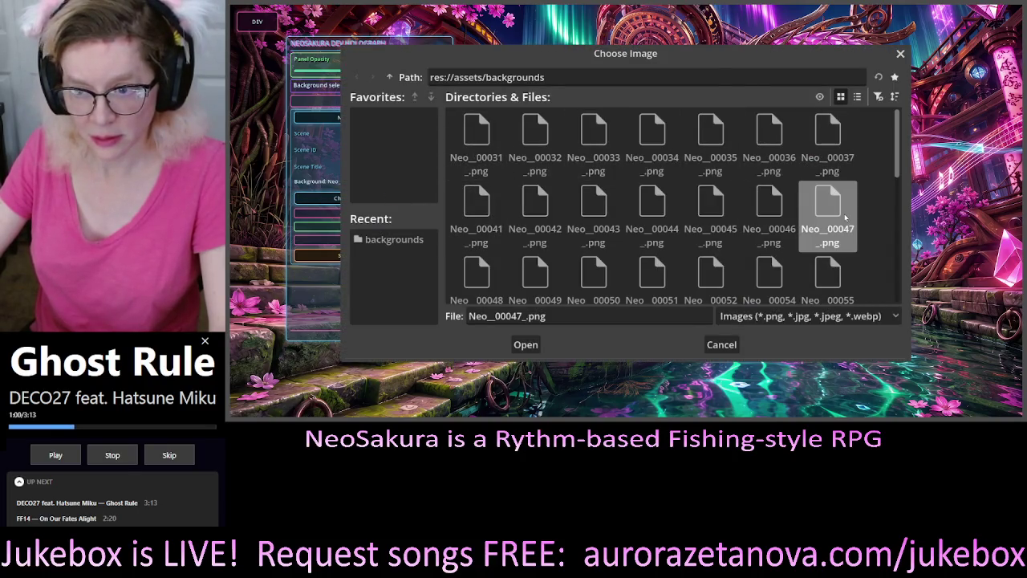
pyautogui.doubleClick(845, 217)
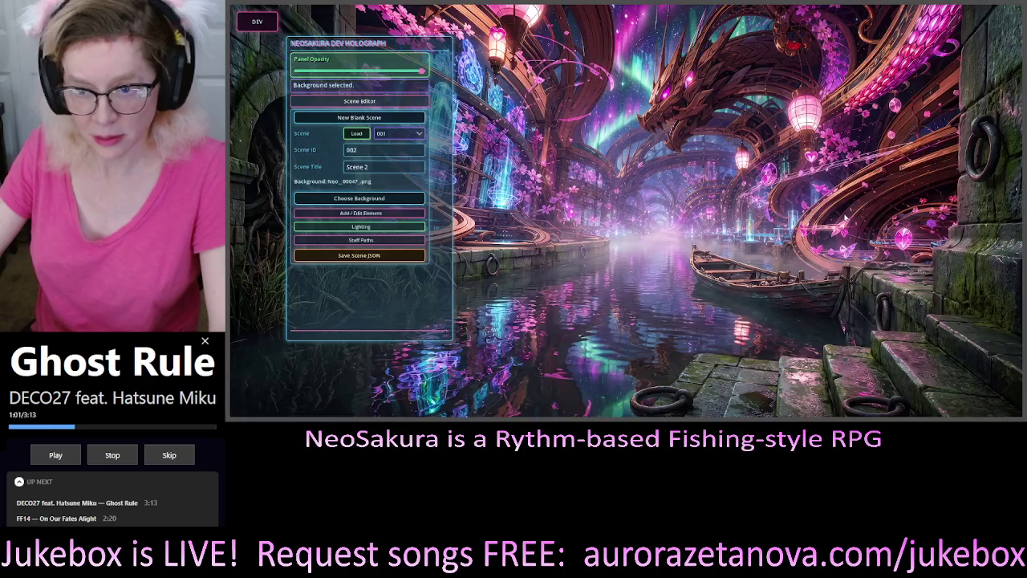
pyautogui.click(342, 199)
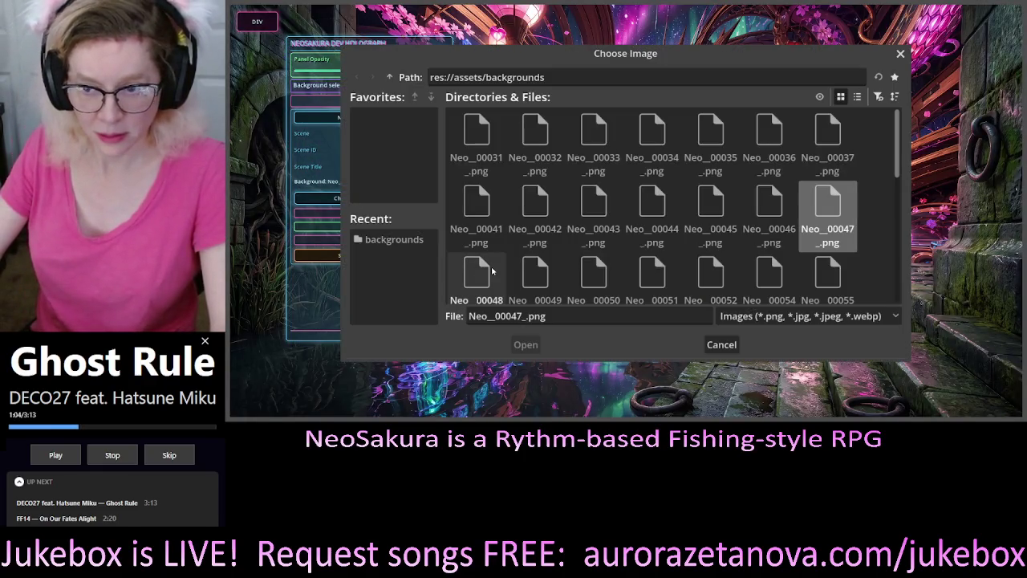
pyautogui.click(492, 270)
pyautogui.doubleClick(492, 271)
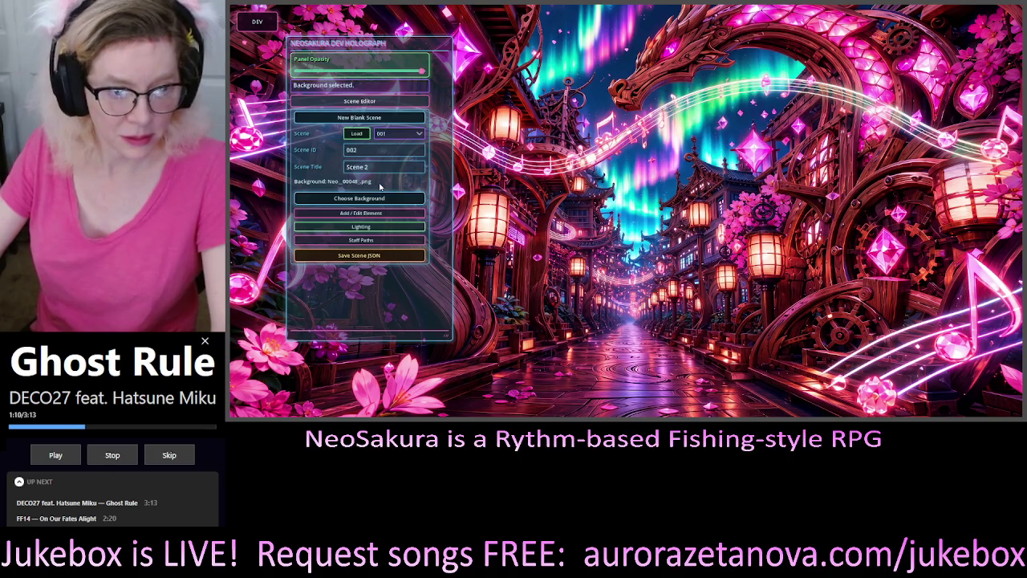
# Save scene 002 to 002.json, then reload scene 001 from the Scene list.
pyautogui.click(369, 255)
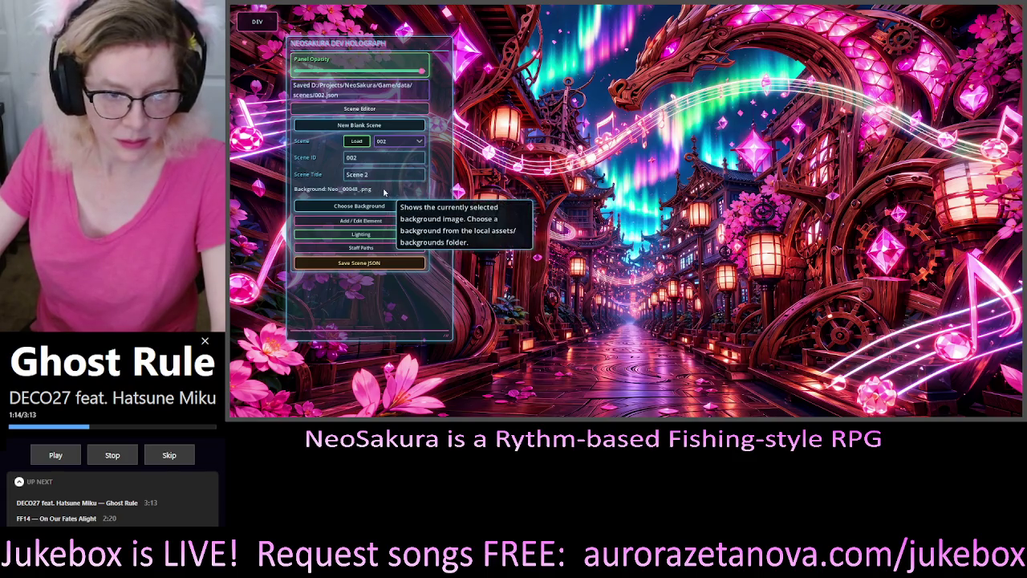
pyautogui.click(399, 141)
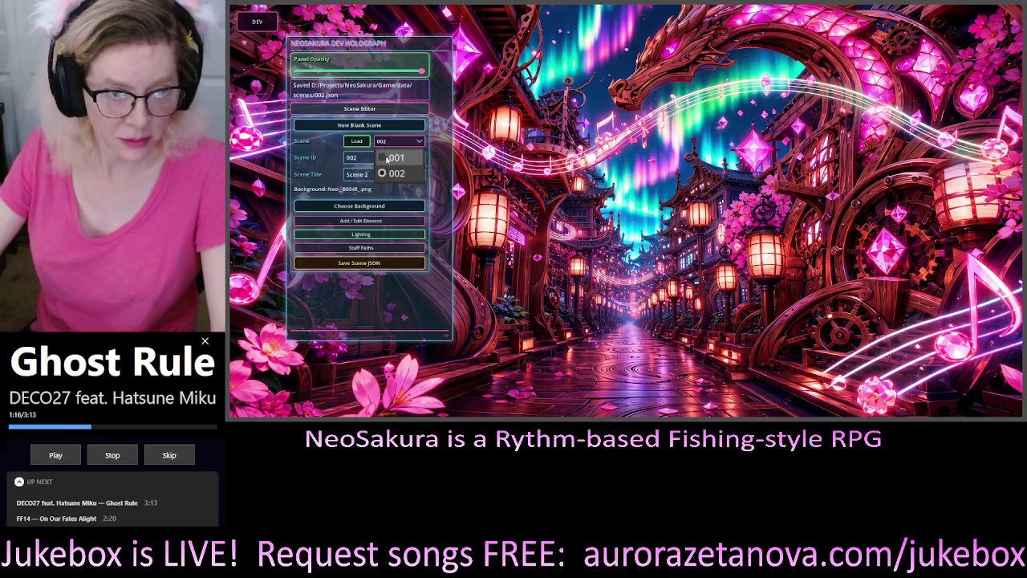
pyautogui.click(389, 157)
pyautogui.click(357, 142)
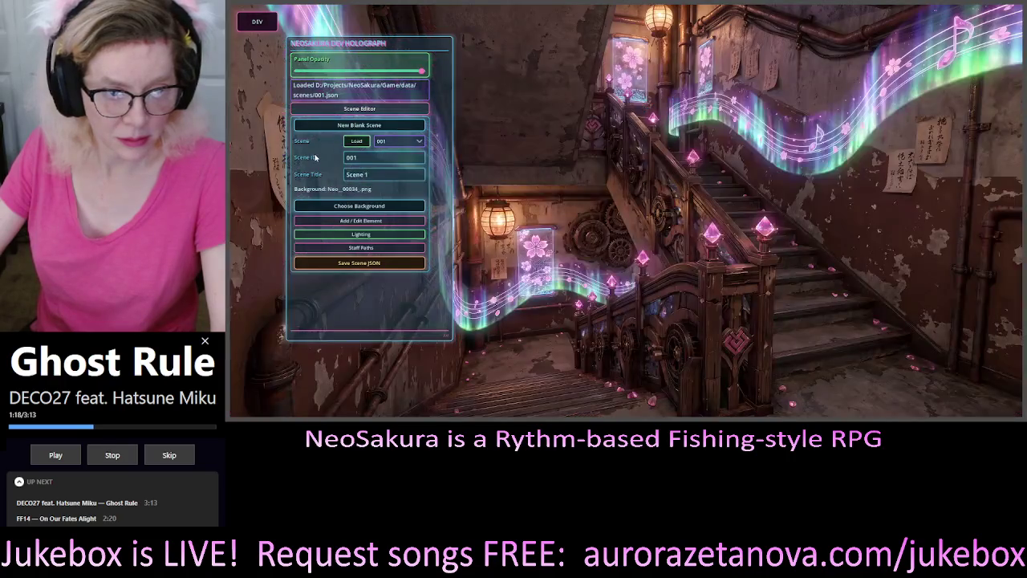
pyautogui.click(379, 221)
pyautogui.scroll(-3, 436, 199)
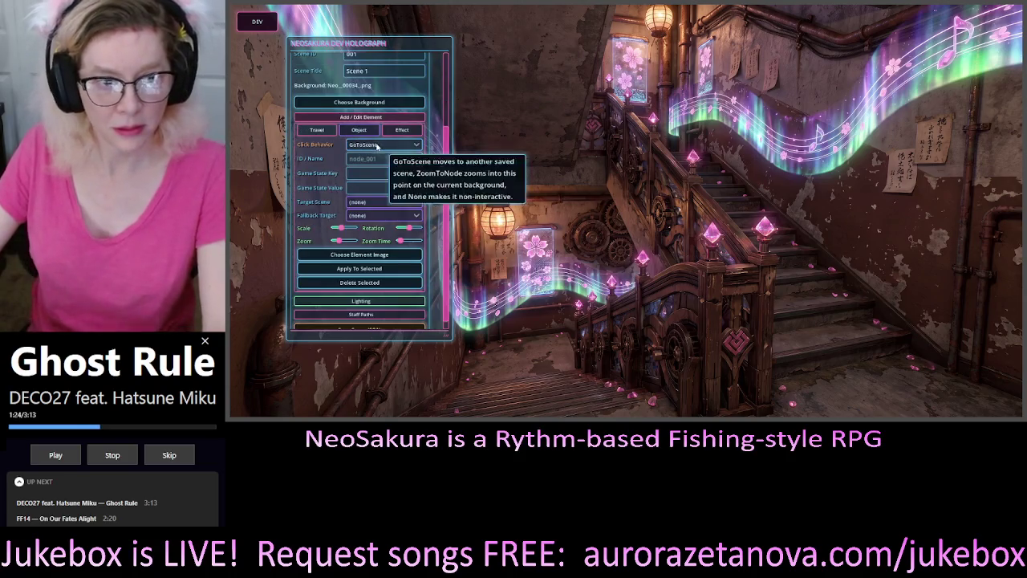
# Name the travel element 'up', set its Target Scene to 002, and save scene 001.
pyautogui.click(373, 158)
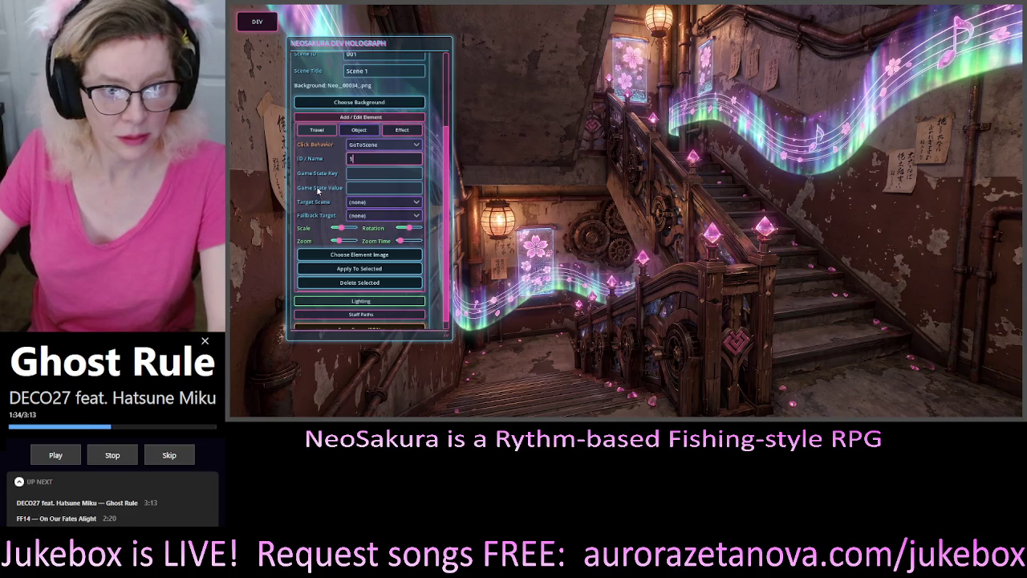
pyautogui.moveTo(311, 191)
pyautogui.write('up')
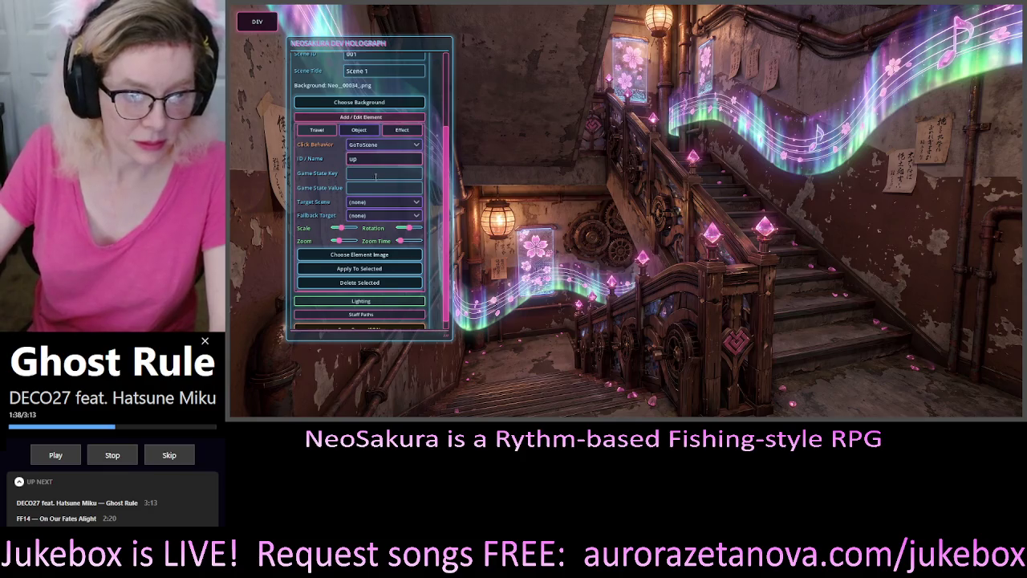
pyautogui.click(377, 203)
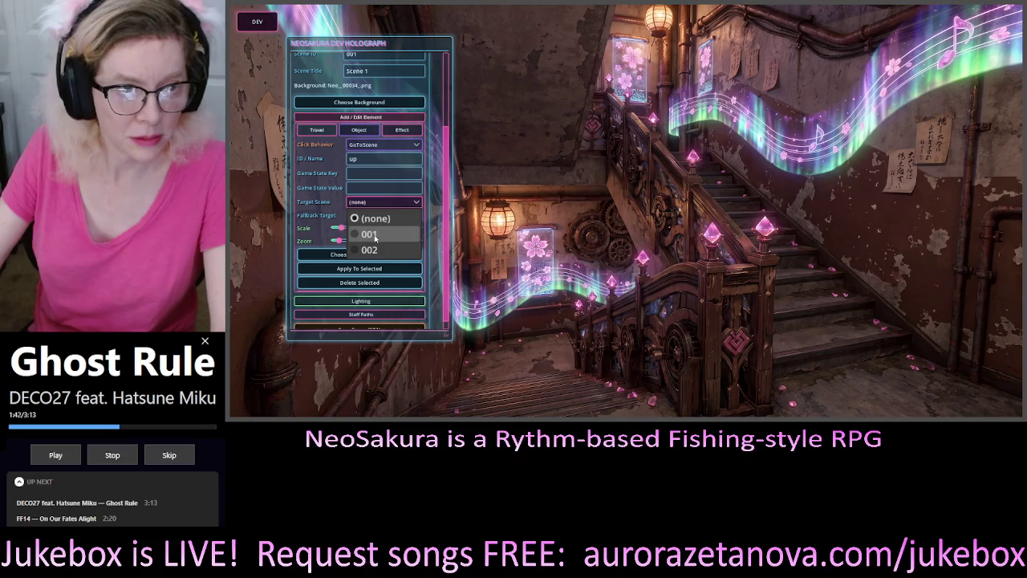
pyautogui.click(447, 150)
pyautogui.scroll(1, 447, 149)
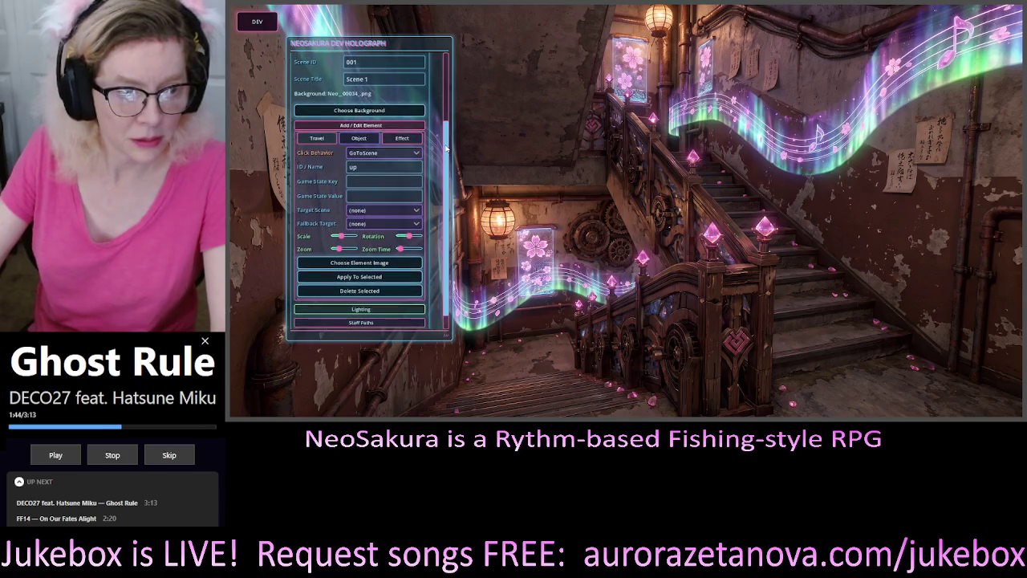
pyautogui.moveTo(447, 149)
pyautogui.mouseDown()
pyautogui.moveTo(449, 115)
pyautogui.moveTo(449, 152)
pyautogui.mouseUp()
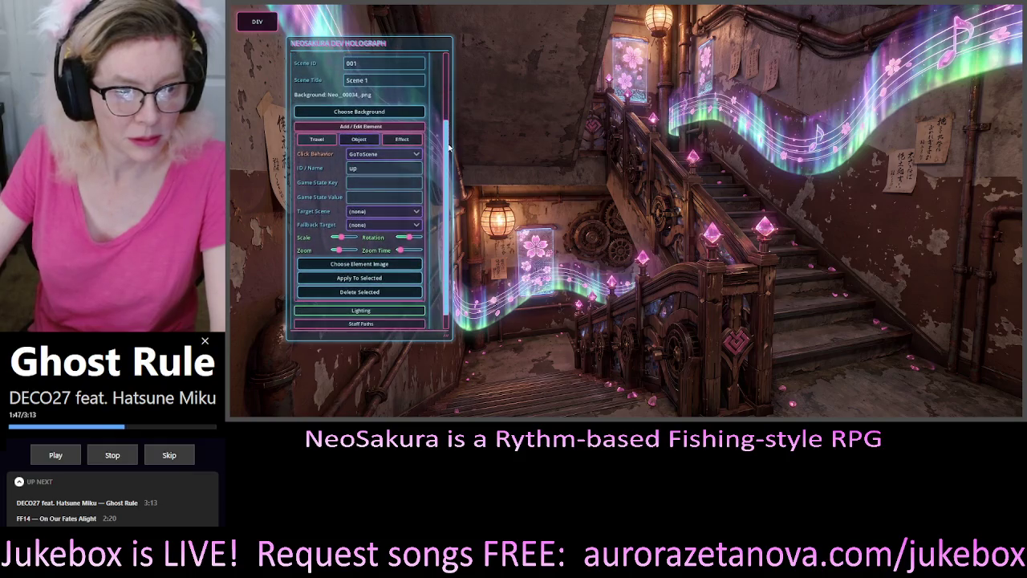
pyautogui.click(363, 212)
pyautogui.click(359, 261)
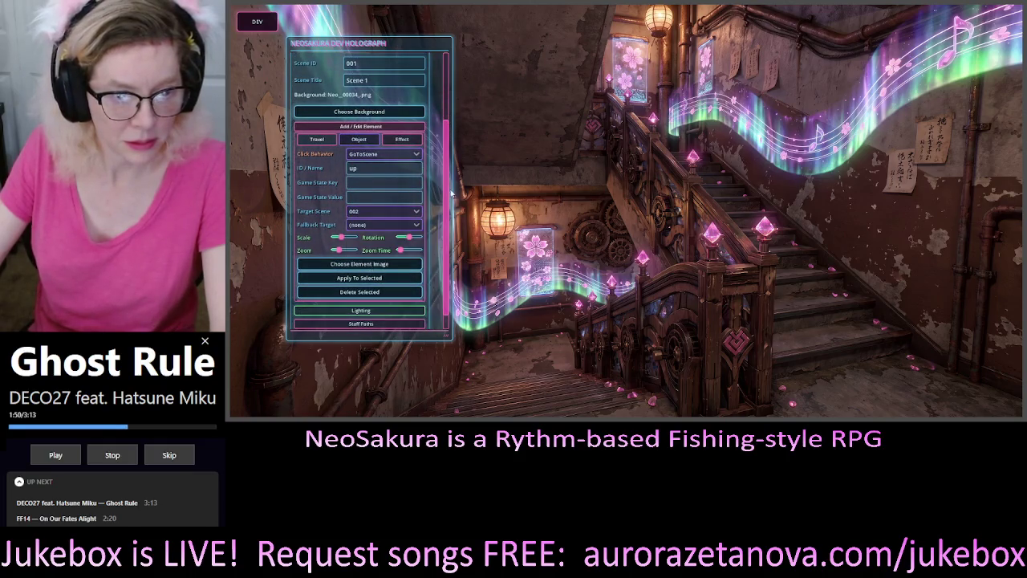
pyautogui.scroll(-1, 446, 192)
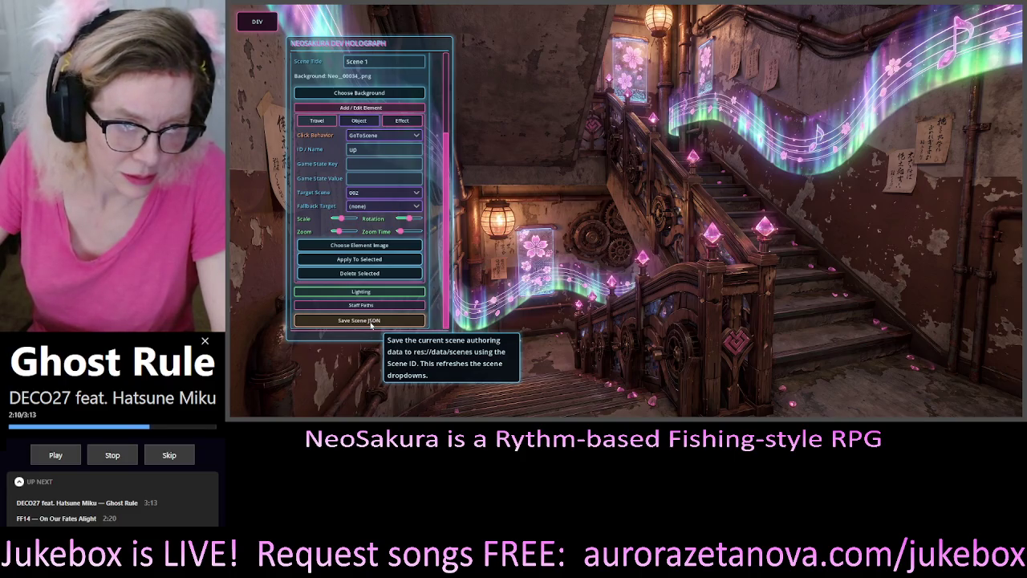
pyautogui.click(370, 321)
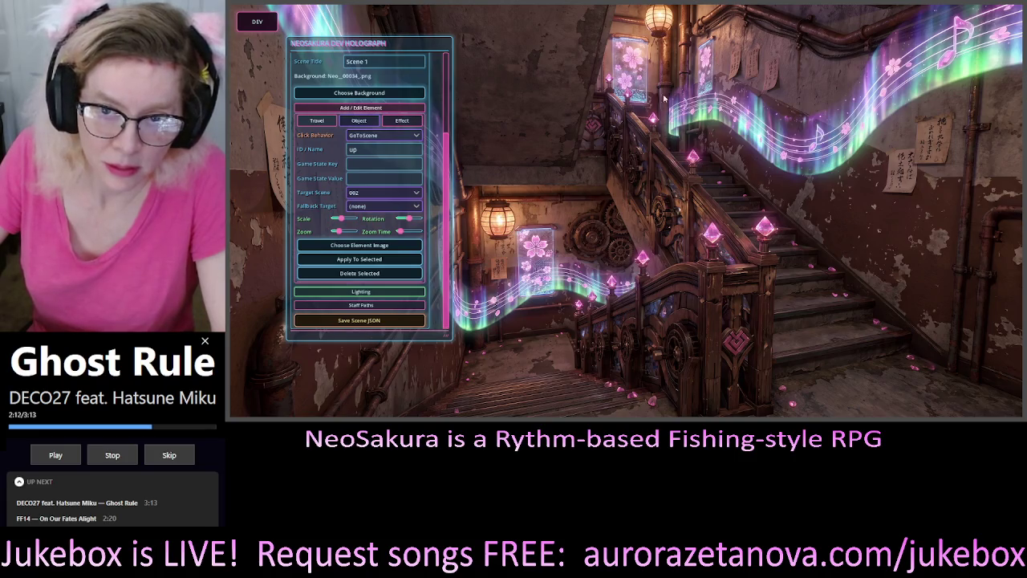